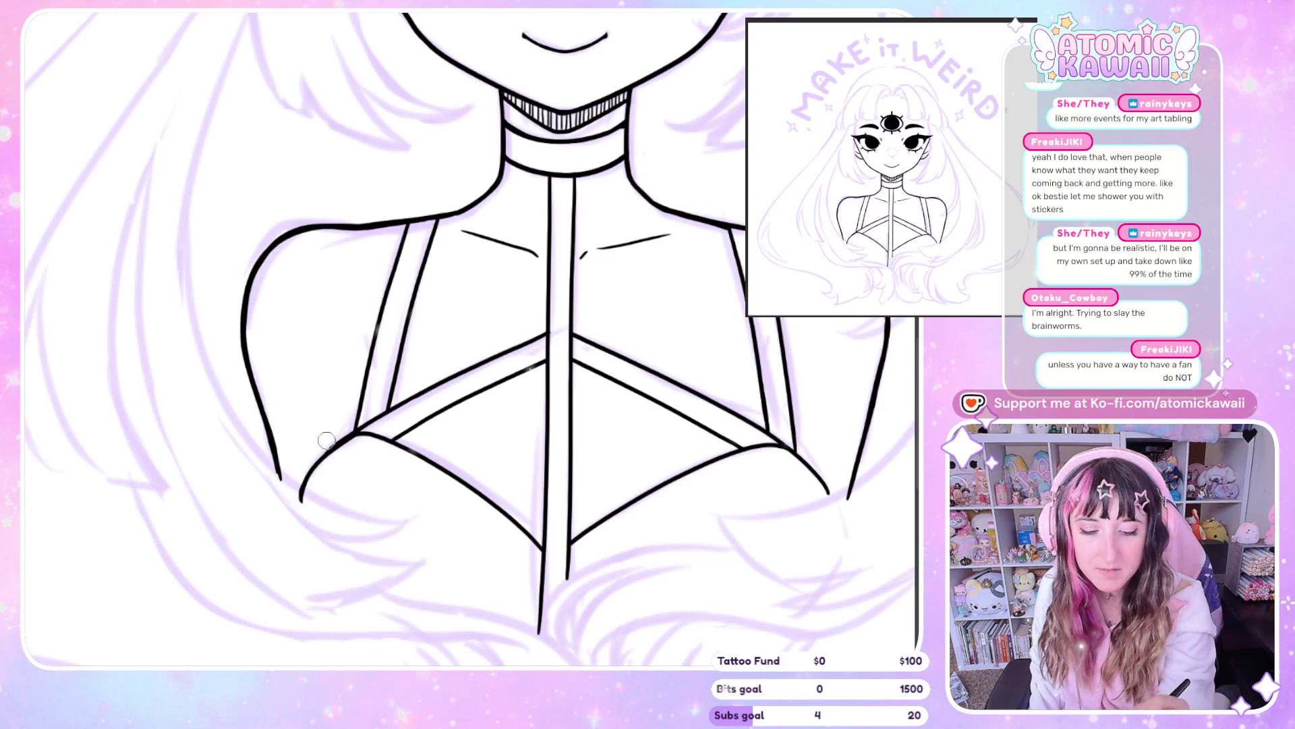
Trace the left shoulder curve in black ink over the lavender sketch, panning around it
{"action": "scroll", "coordinate": [340, 538], "scroll_direction": "right", "scroll_amount": 5}
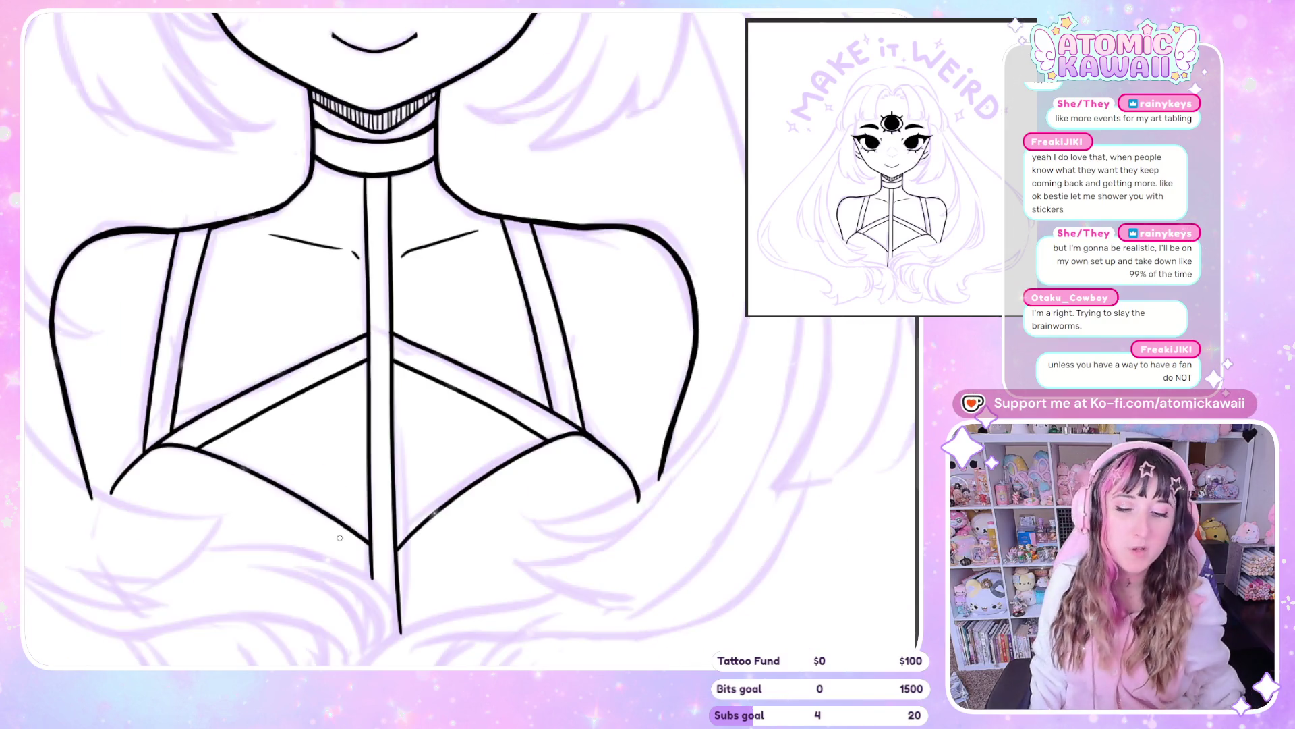
{"action": "scroll", "coordinate": [339, 538], "scroll_direction": "left", "scroll_amount": 5}
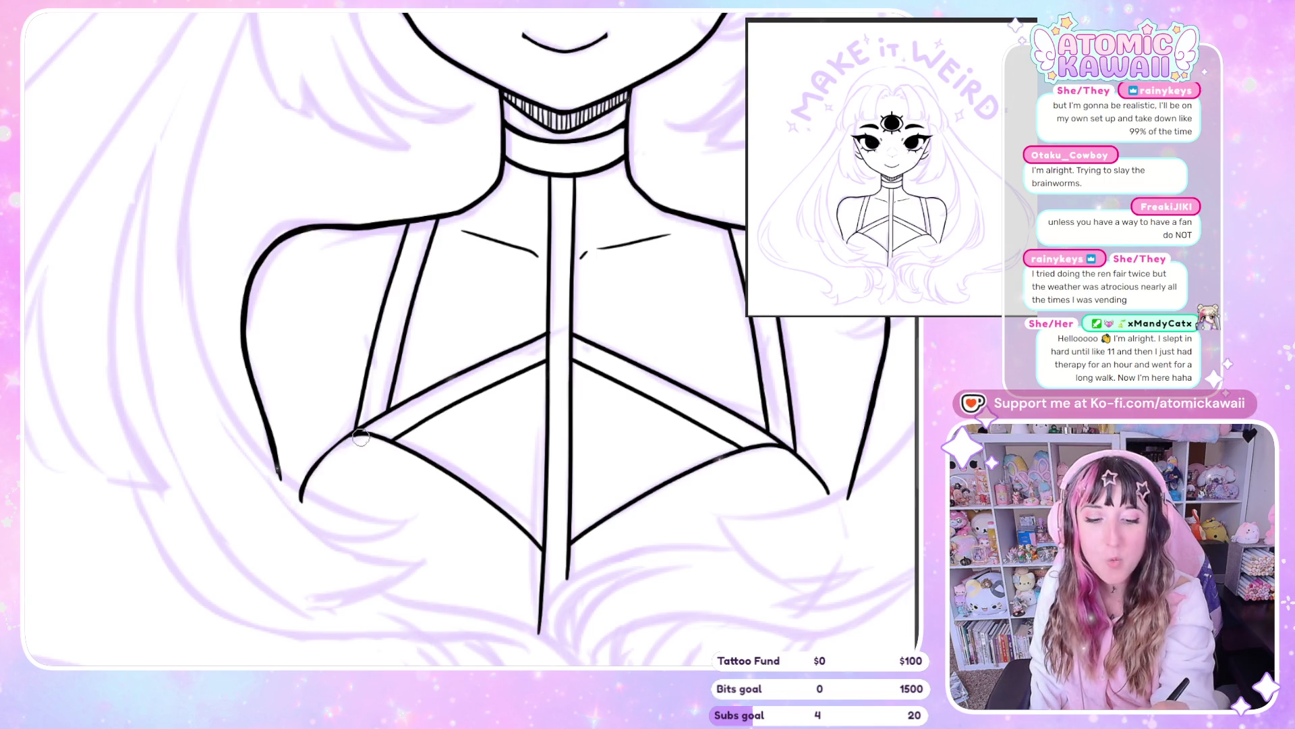
{"action": "left_click_drag", "start_coordinate": [361, 437], "coordinate": [347, 452]}
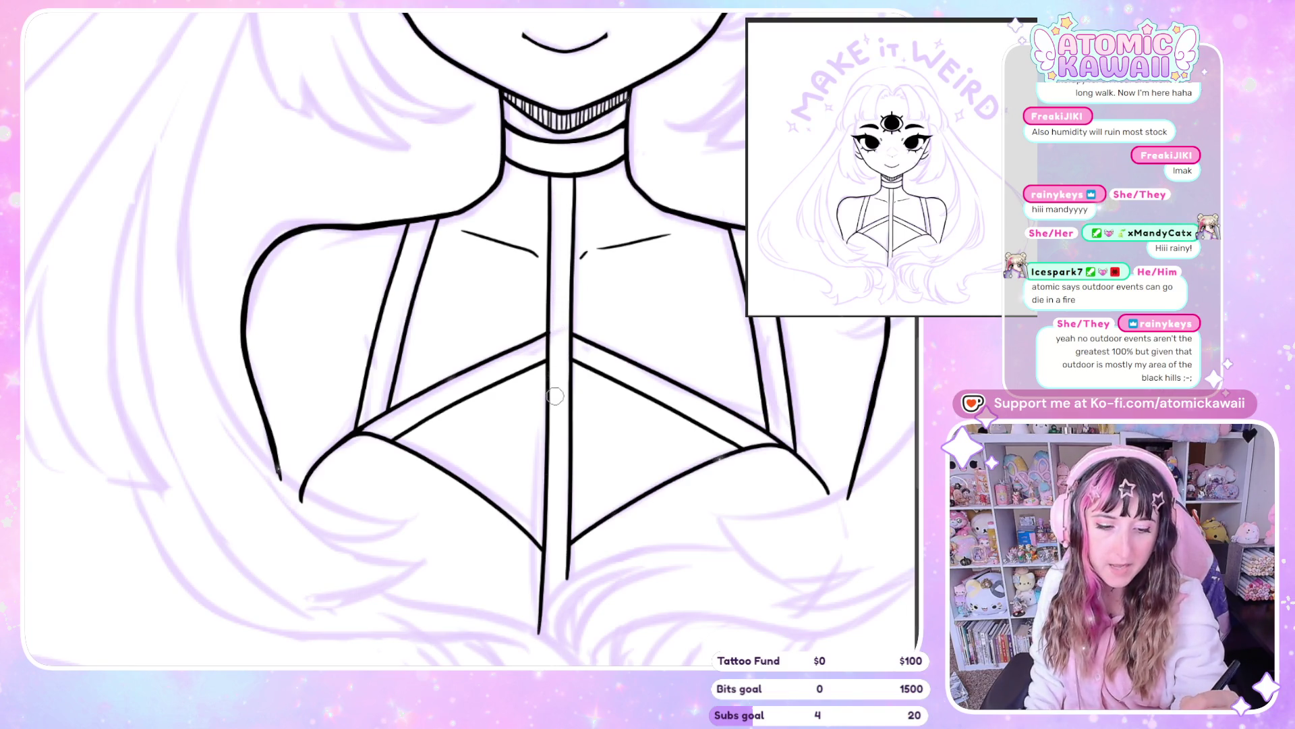
{"action": "scroll", "coordinate": [557, 448], "scroll_direction": "right", "scroll_amount": 5}
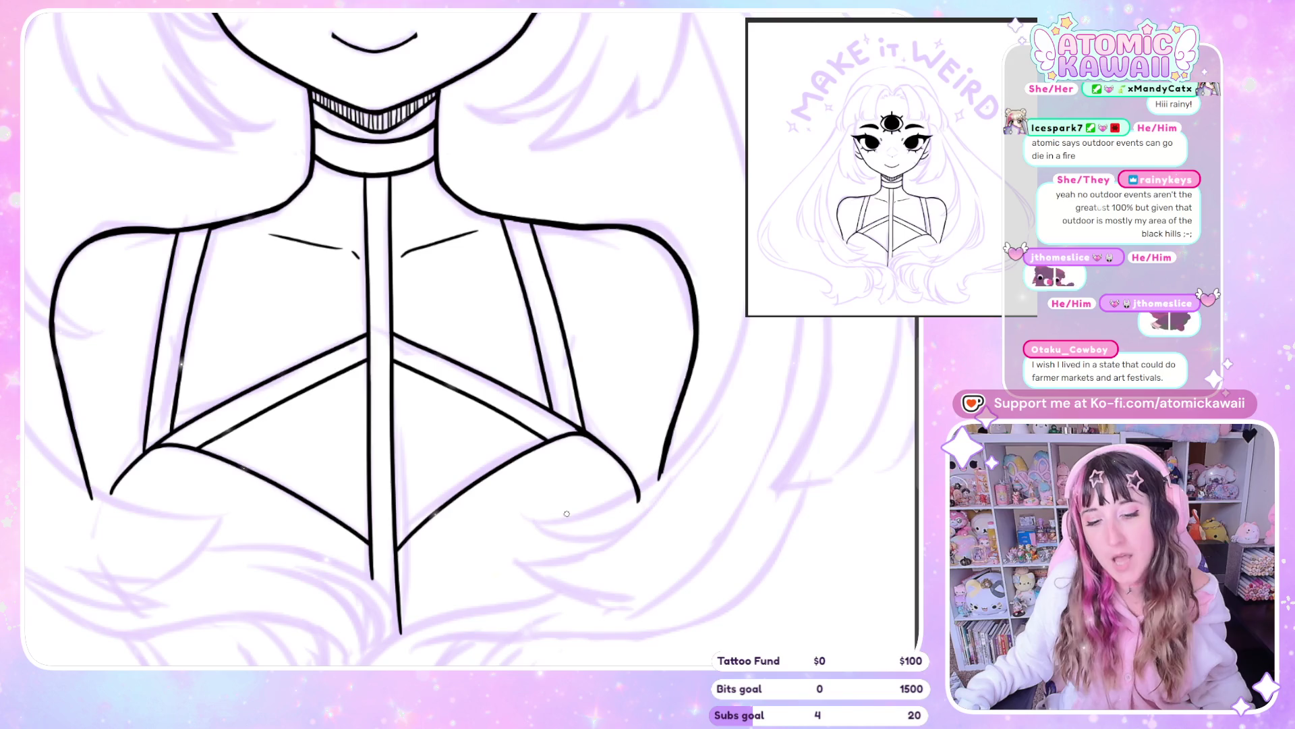
Zoom out and mirror the view to check proportions, then flip back and zoom in on the face
{"action": "key", "text": "ctrl+minus"}
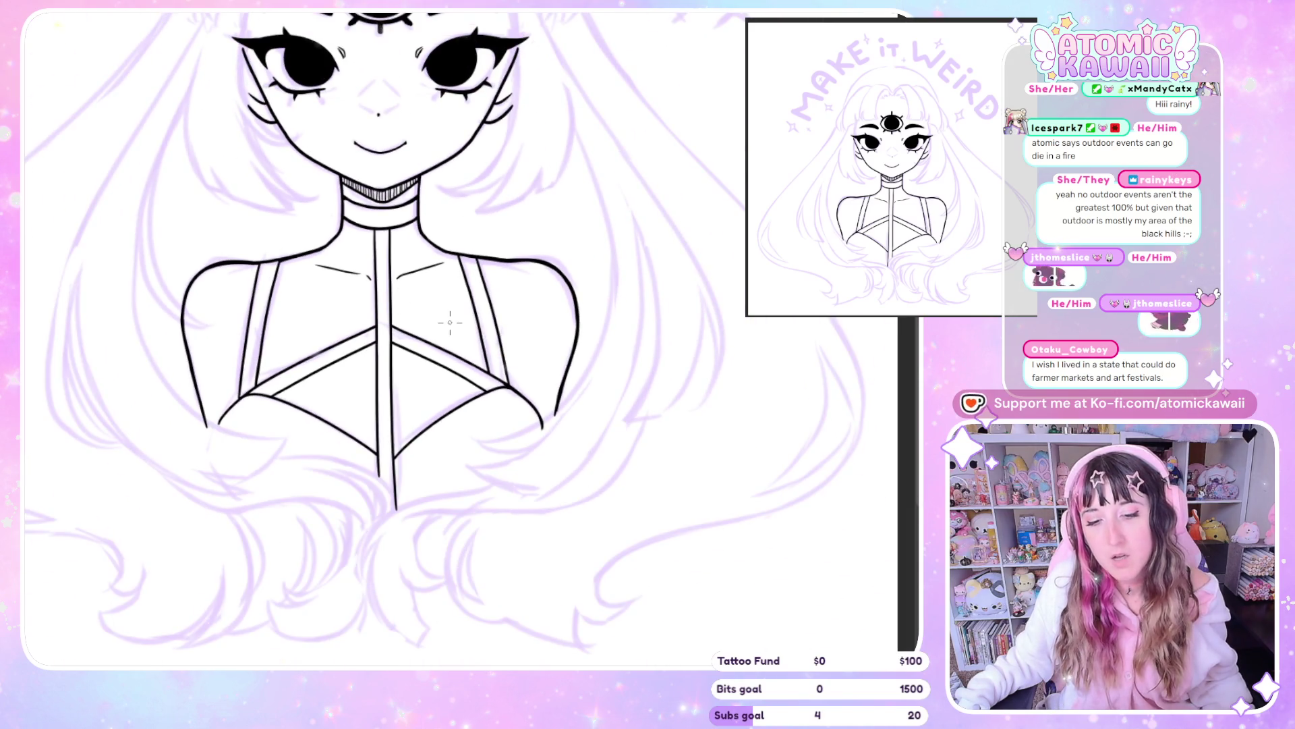
{"action": "key", "text": "ctrl+minus"}
{"action": "key", "text": "h"}
{"action": "key", "text": "ctrl+plus"}
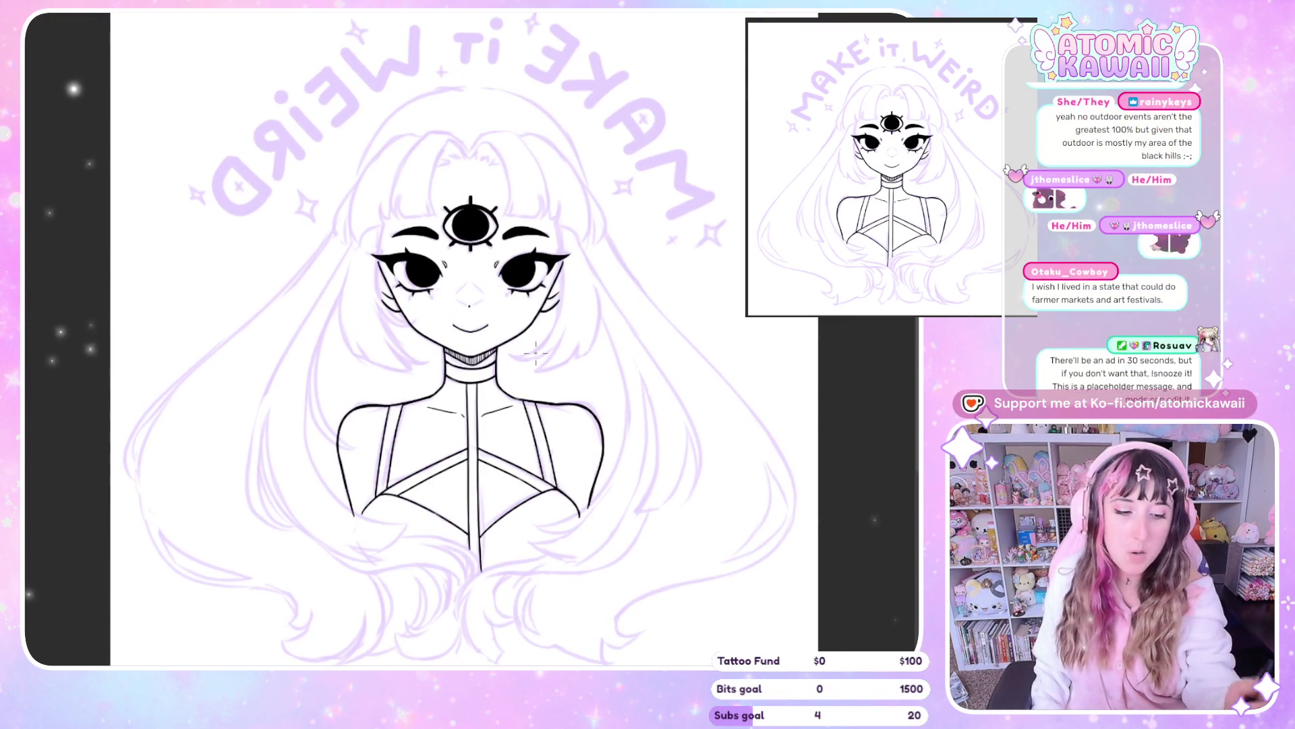
{"action": "key", "text": "h"}
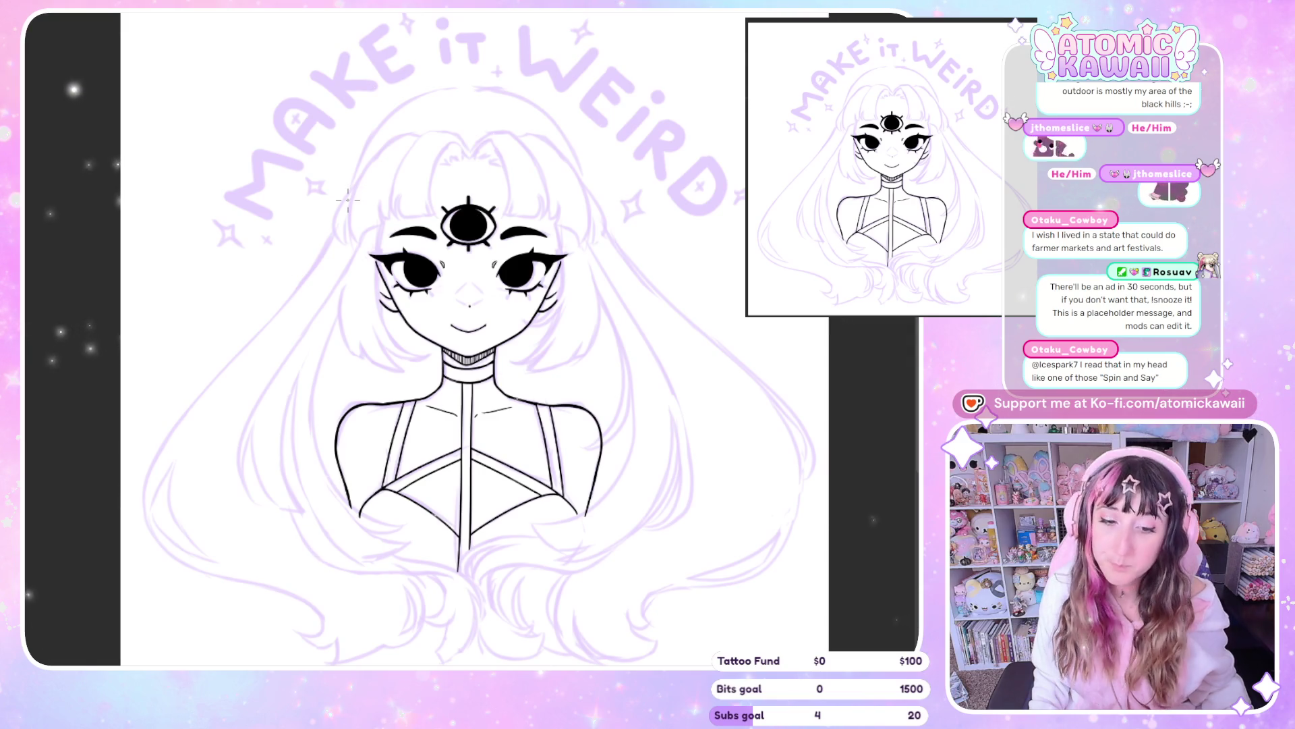
{"action": "scroll", "coordinate": [419, 181], "scroll_direction": "up", "scroll_amount": 1}
{"action": "scroll", "coordinate": [419, 181], "scroll_direction": "up", "scroll_amount": 1}
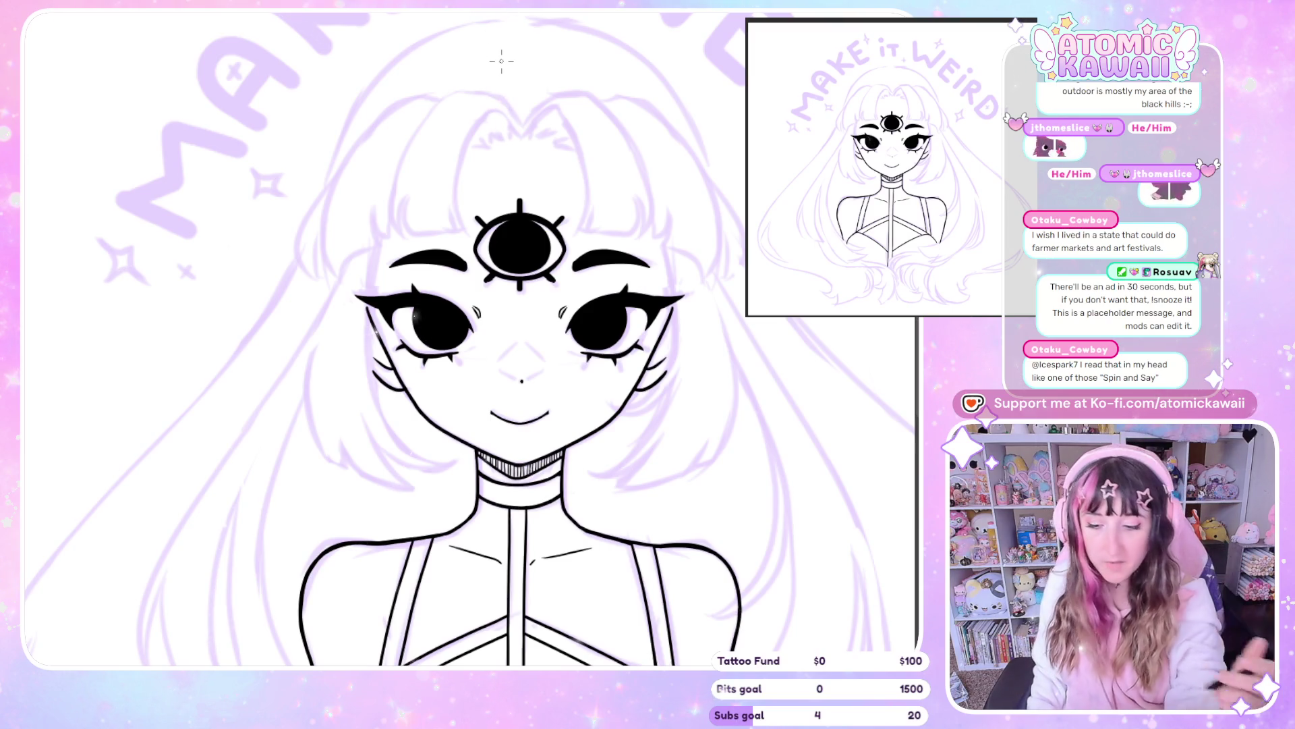
Ink the hair parting peak and the sides of the bangs, redoing one stroke in a mirrored view
{"action": "left_click_drag", "start_coordinate": [519, 134], "coordinate": [465, 138]}
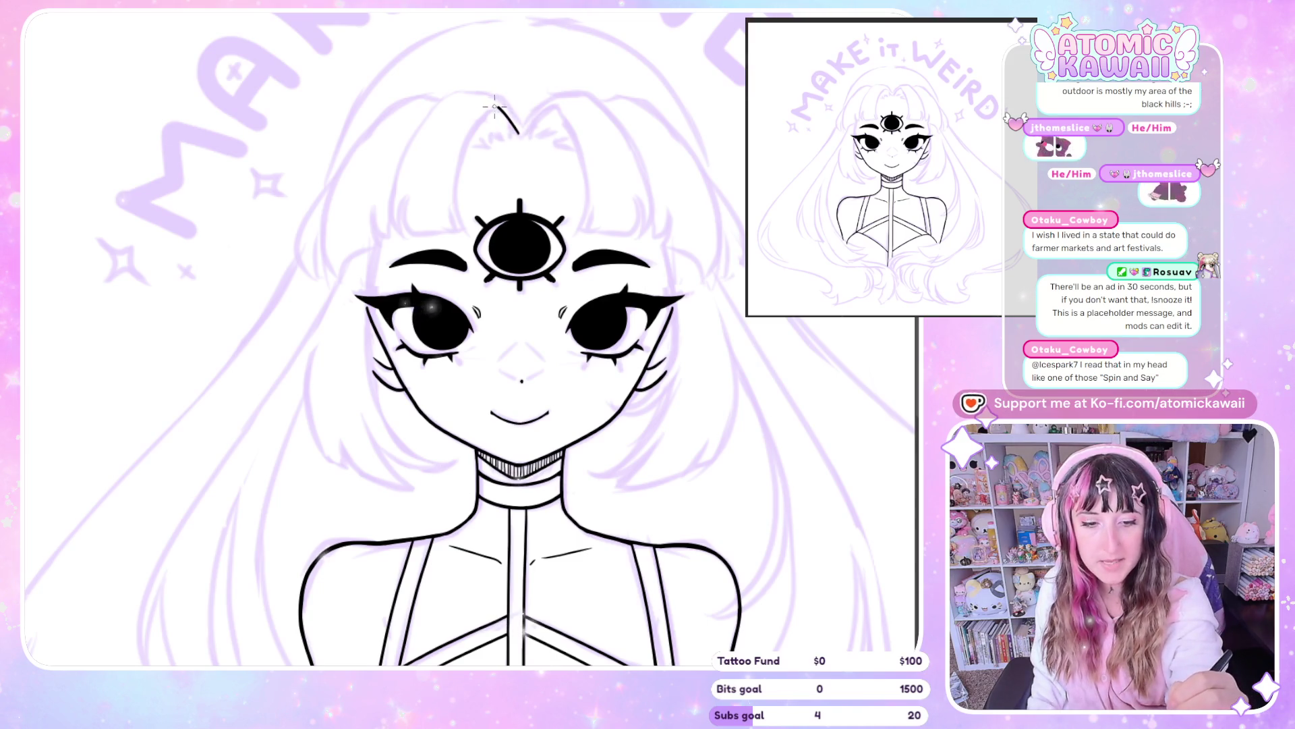
{"action": "key", "text": "ctrl+z"}
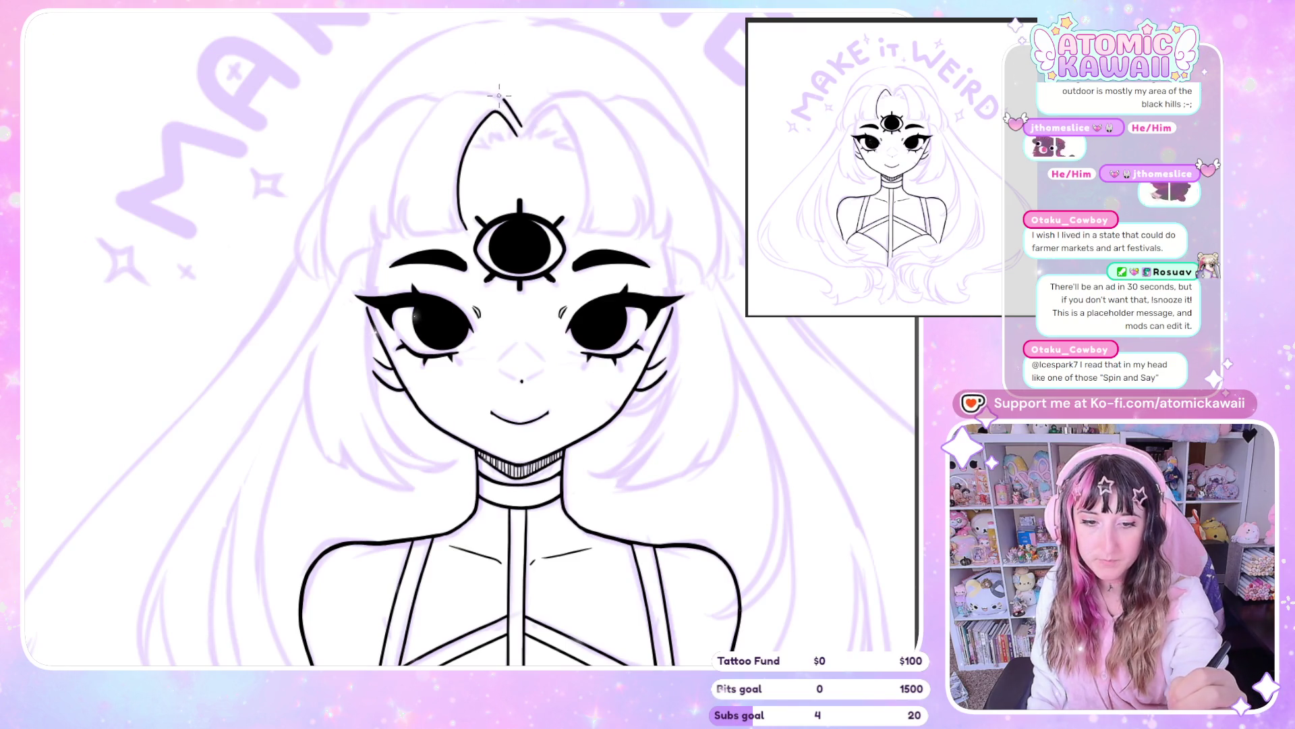
{"action": "left_click_drag", "start_coordinate": [402, 236], "coordinate": [390, 208]}
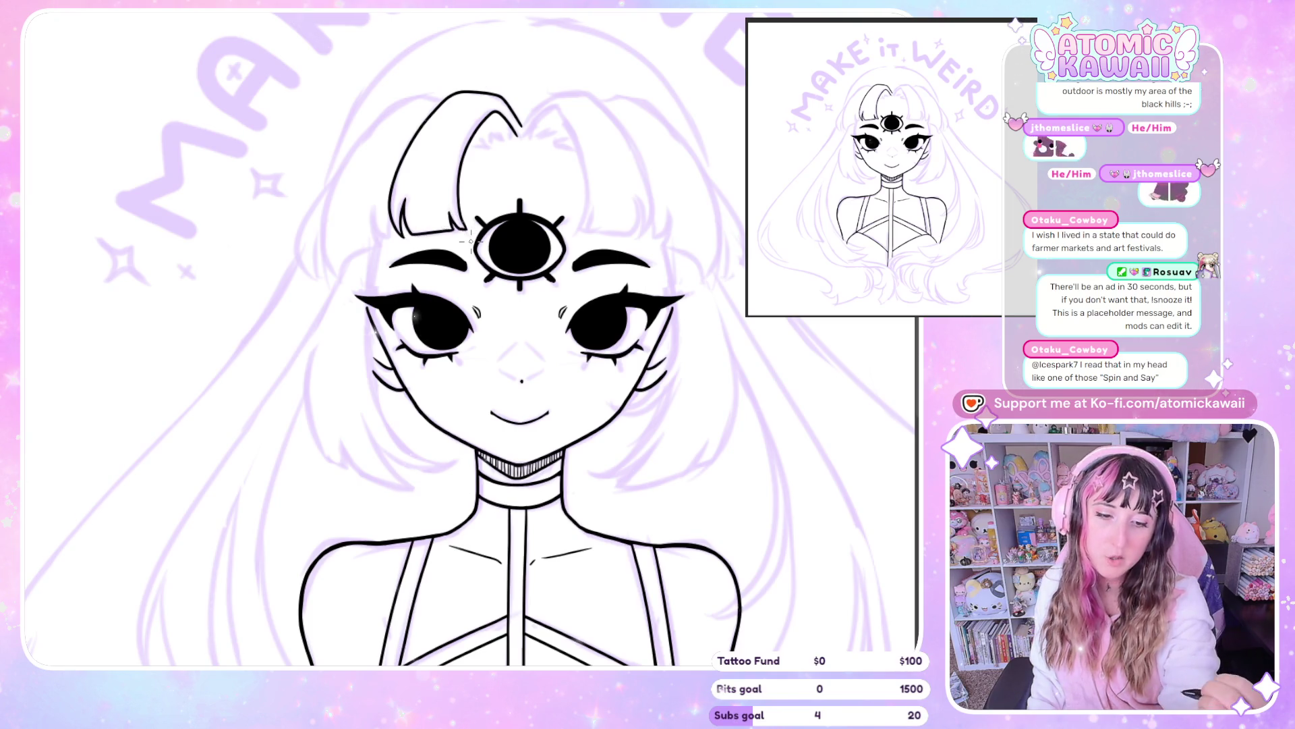
{"action": "key", "text": "h"}
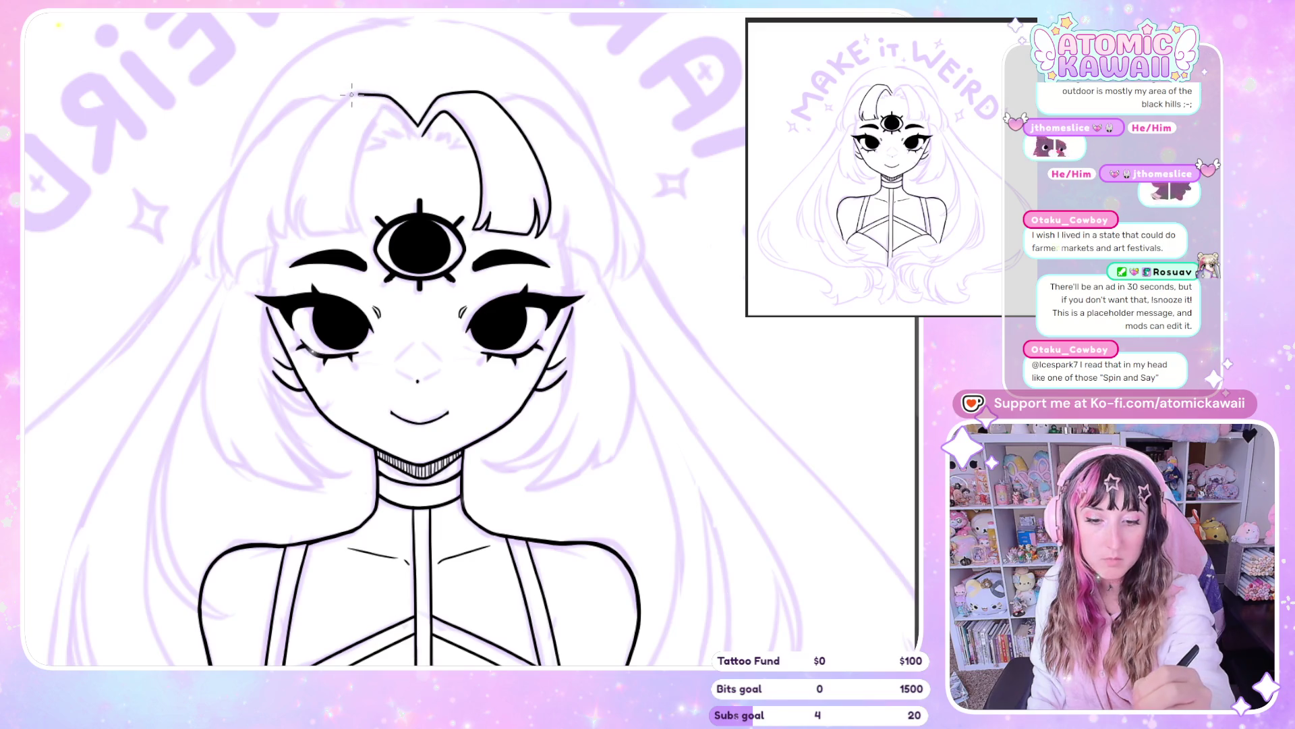
{"action": "left_click_drag", "start_coordinate": [312, 140], "coordinate": [298, 235]}
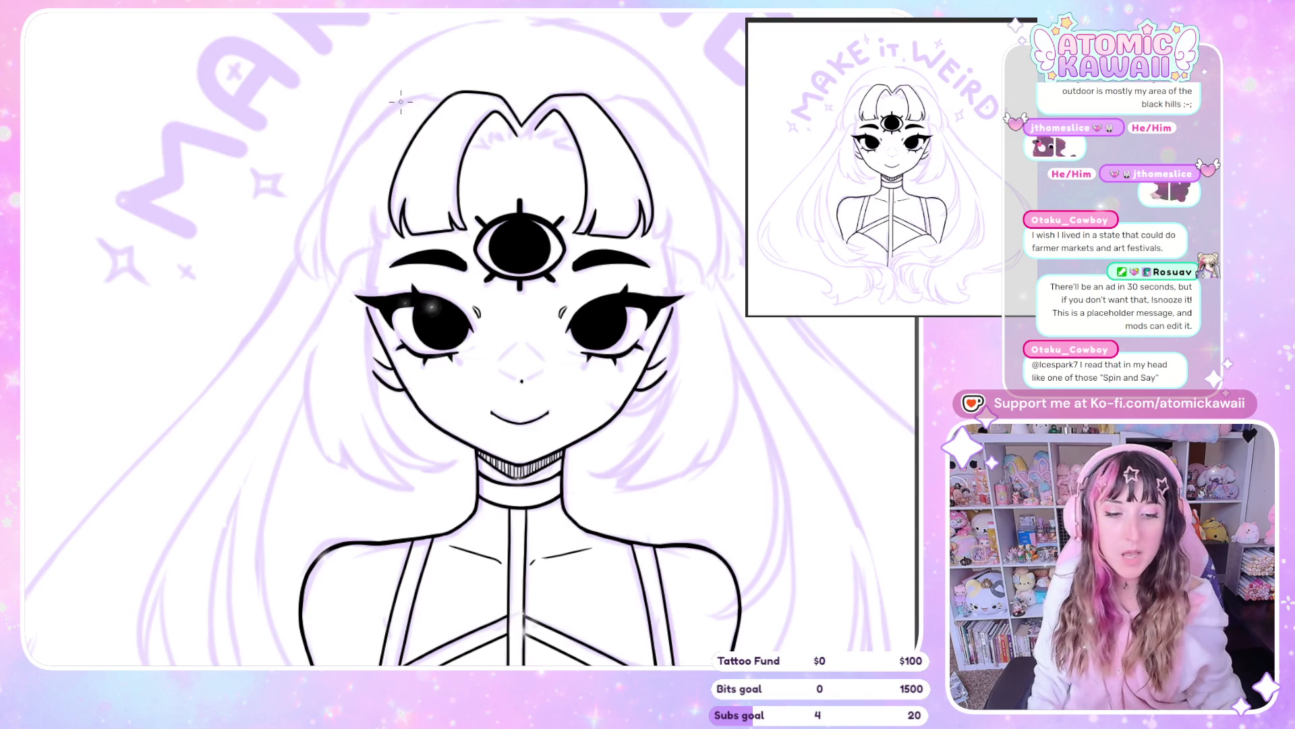
{"action": "key", "text": "ctrl+plus"}
{"action": "scroll", "coordinate": [558, 121], "scroll_direction": "up", "scroll_amount": 2}
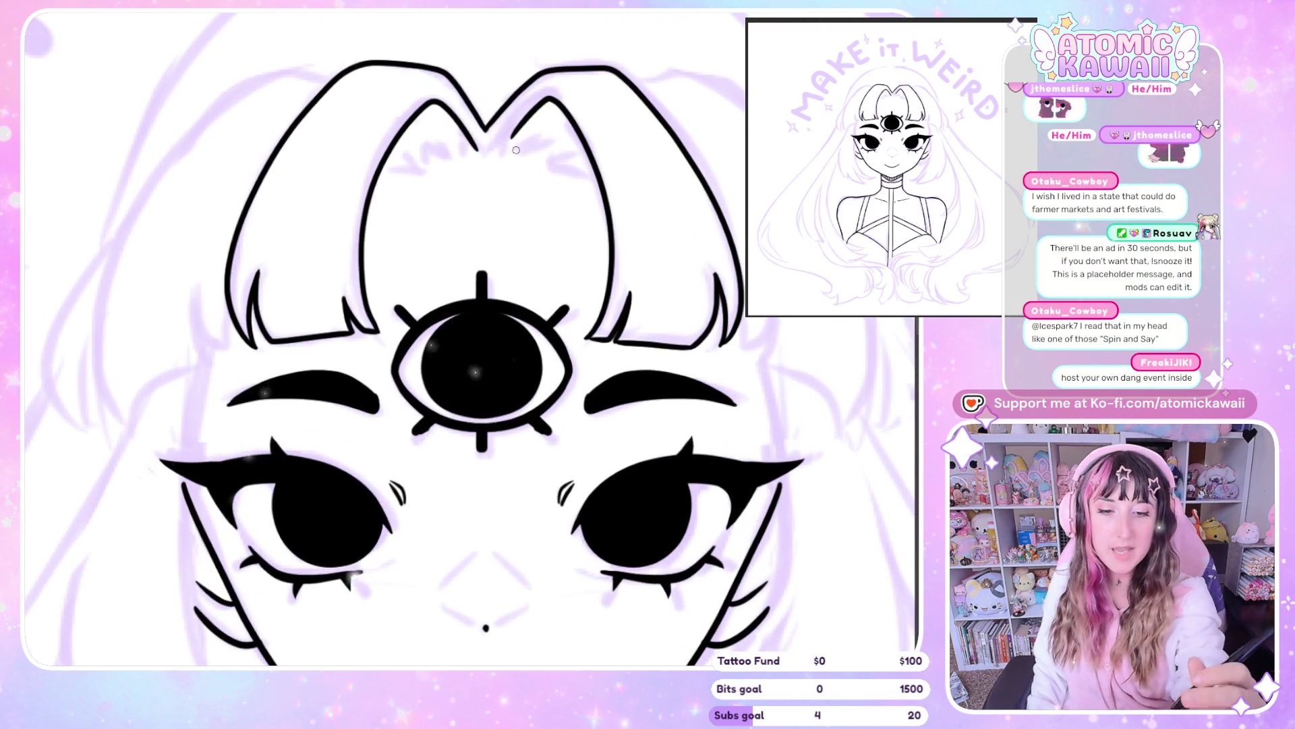
Erase the stray strand near the parting and ink the side hair down both sides of the face
{"action": "left_click_drag", "start_coordinate": [516, 135], "coordinate": [552, 100]}
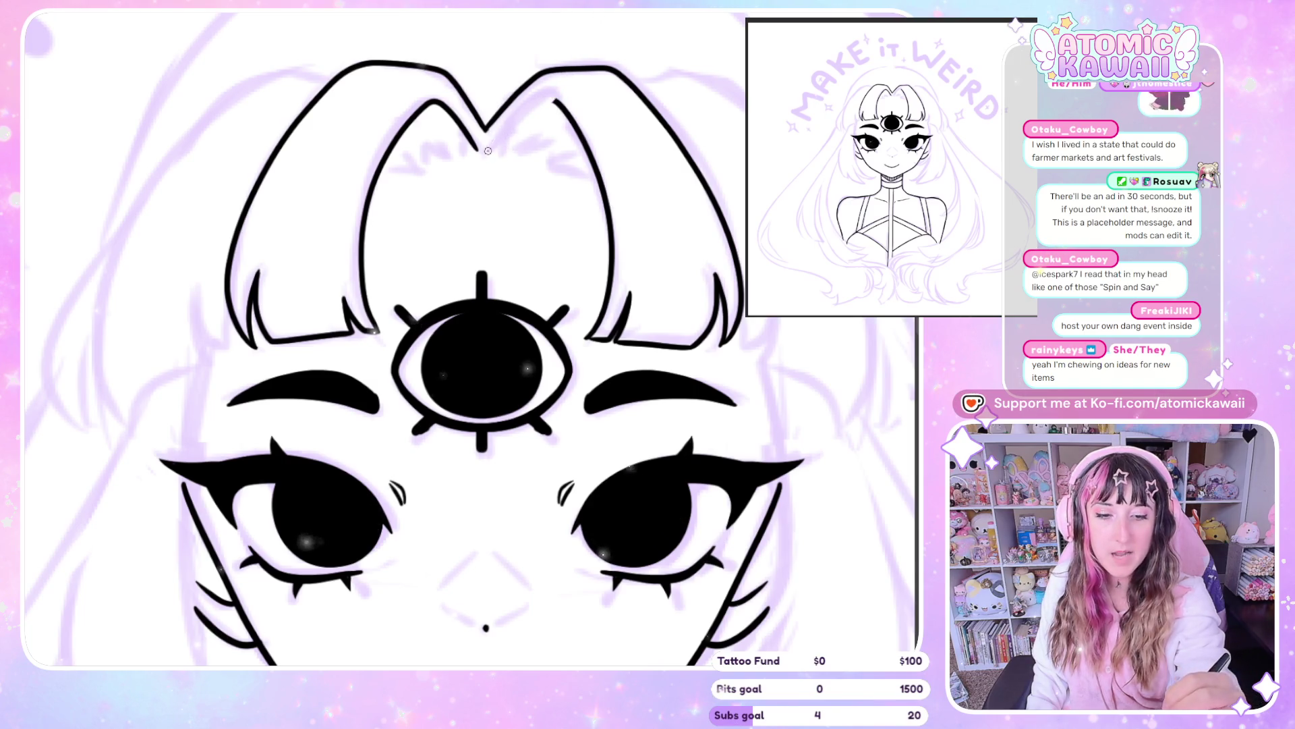
{"action": "scroll", "coordinate": [489, 150], "scroll_direction": "down", "scroll_amount": 3}
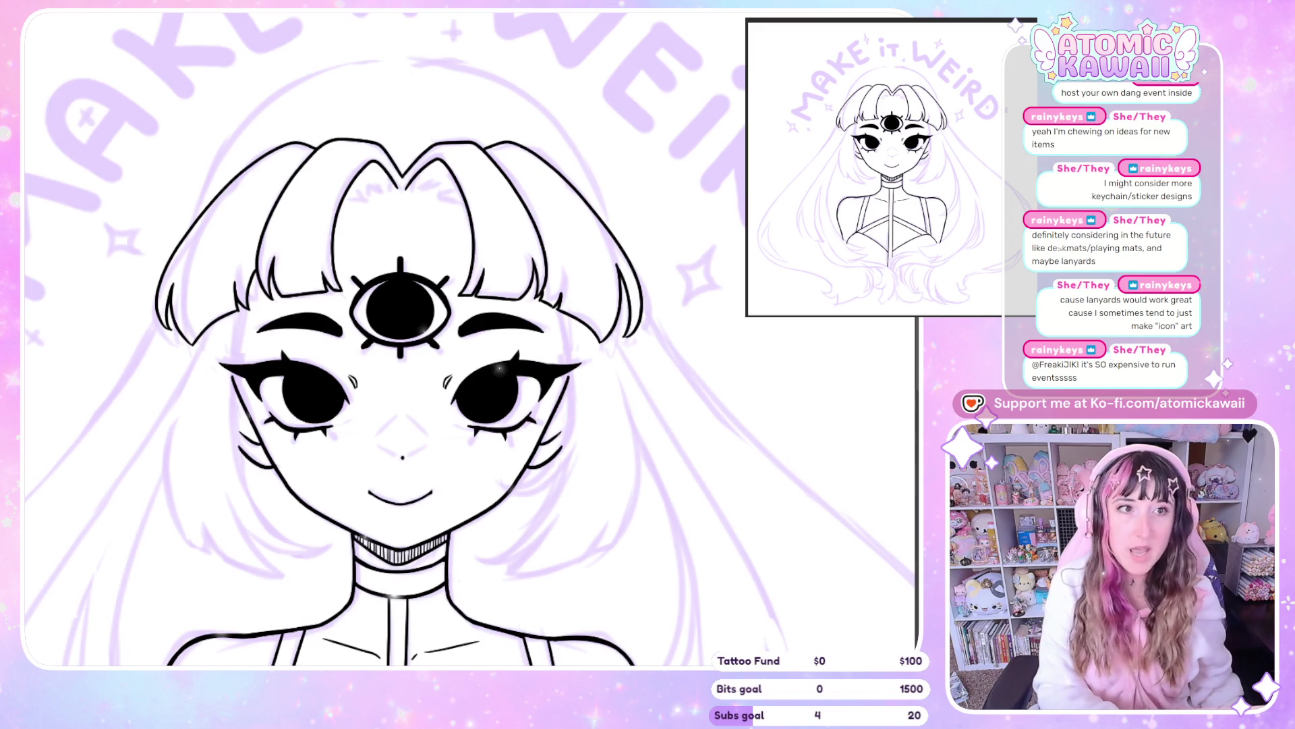
{"action": "key", "text": "ctrl+plus"}
{"action": "key", "text": "ctrl+plus"}
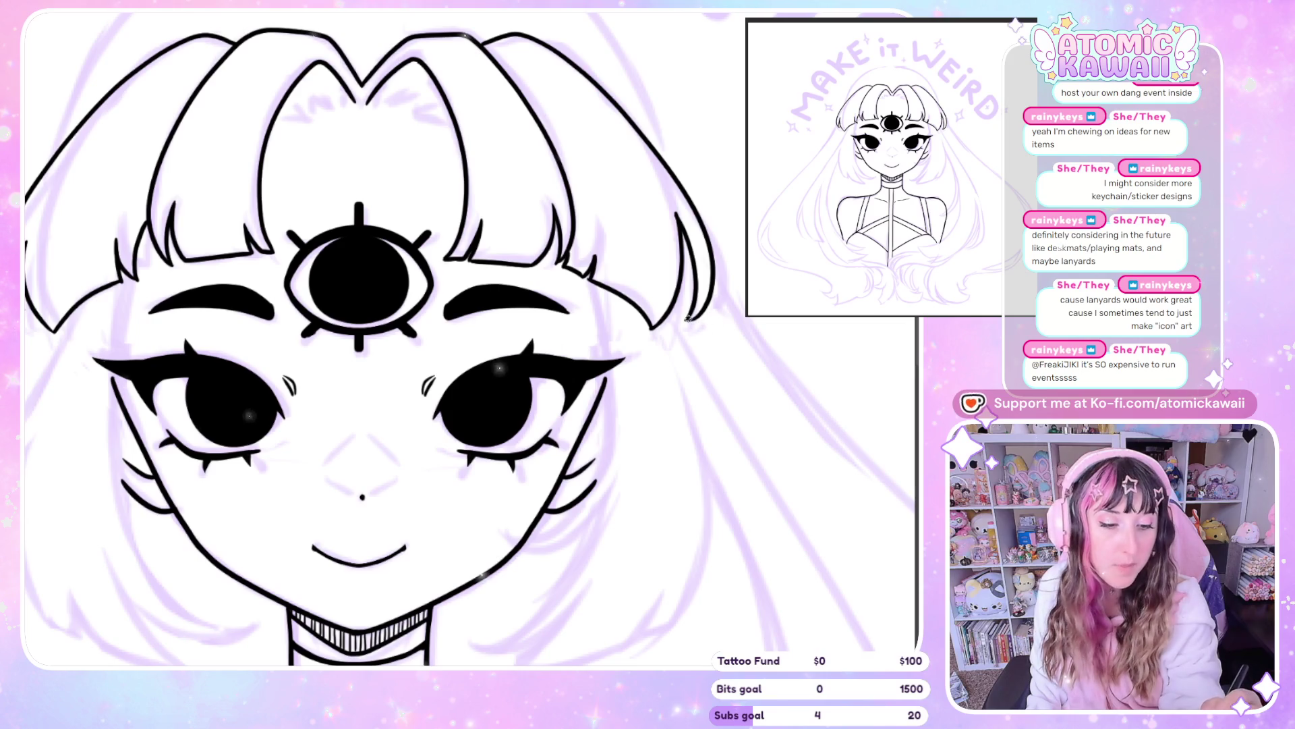
{"action": "key", "text": "m"}
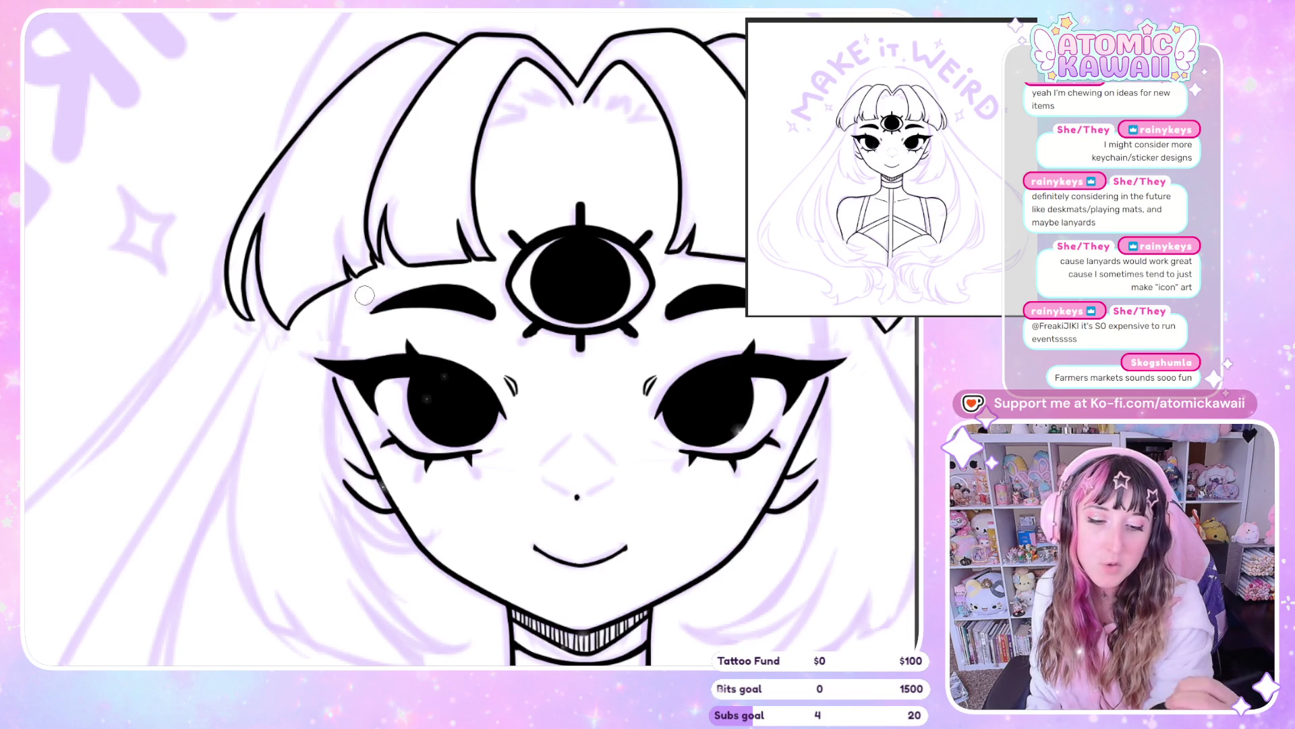
{"action": "scroll", "coordinate": [364, 295], "scroll_direction": "right", "scroll_amount": 5}
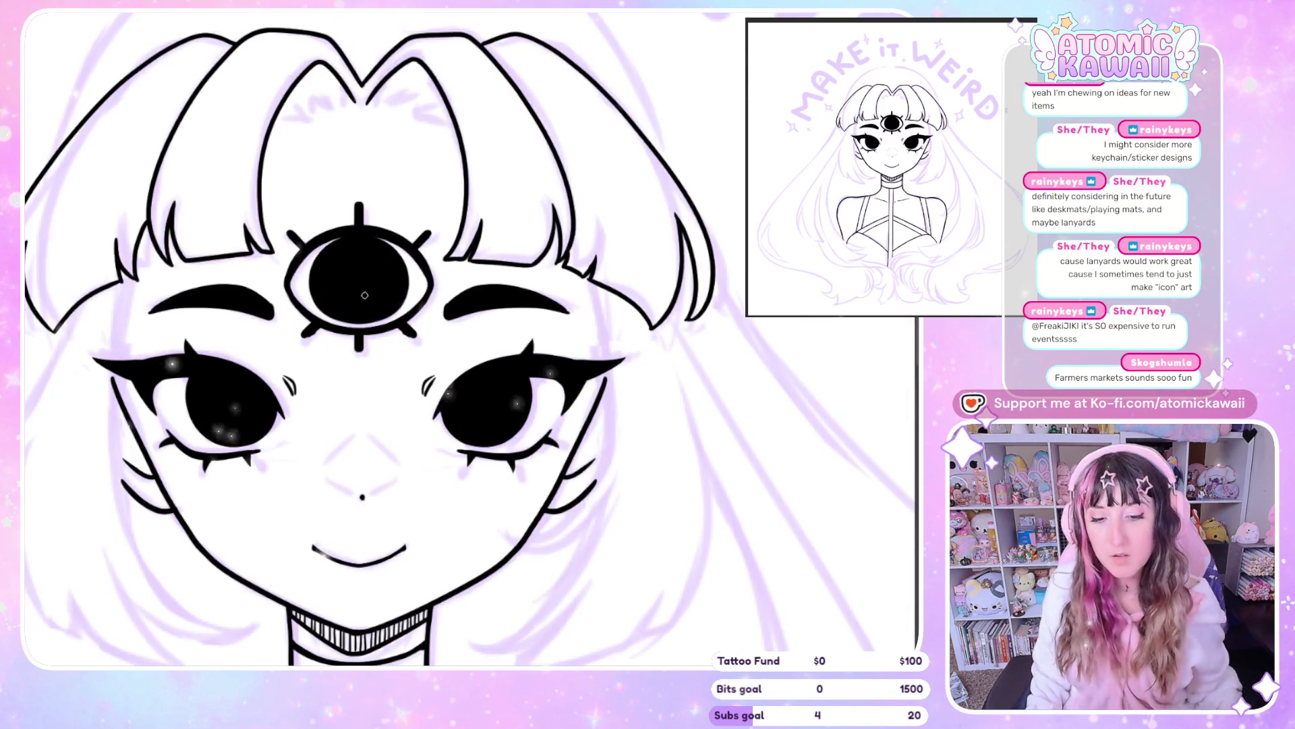
{"action": "key", "text": "ctrl+minus"}
{"action": "key", "text": "ctrl+minus"}
{"action": "key", "text": "ctrl+minus"}
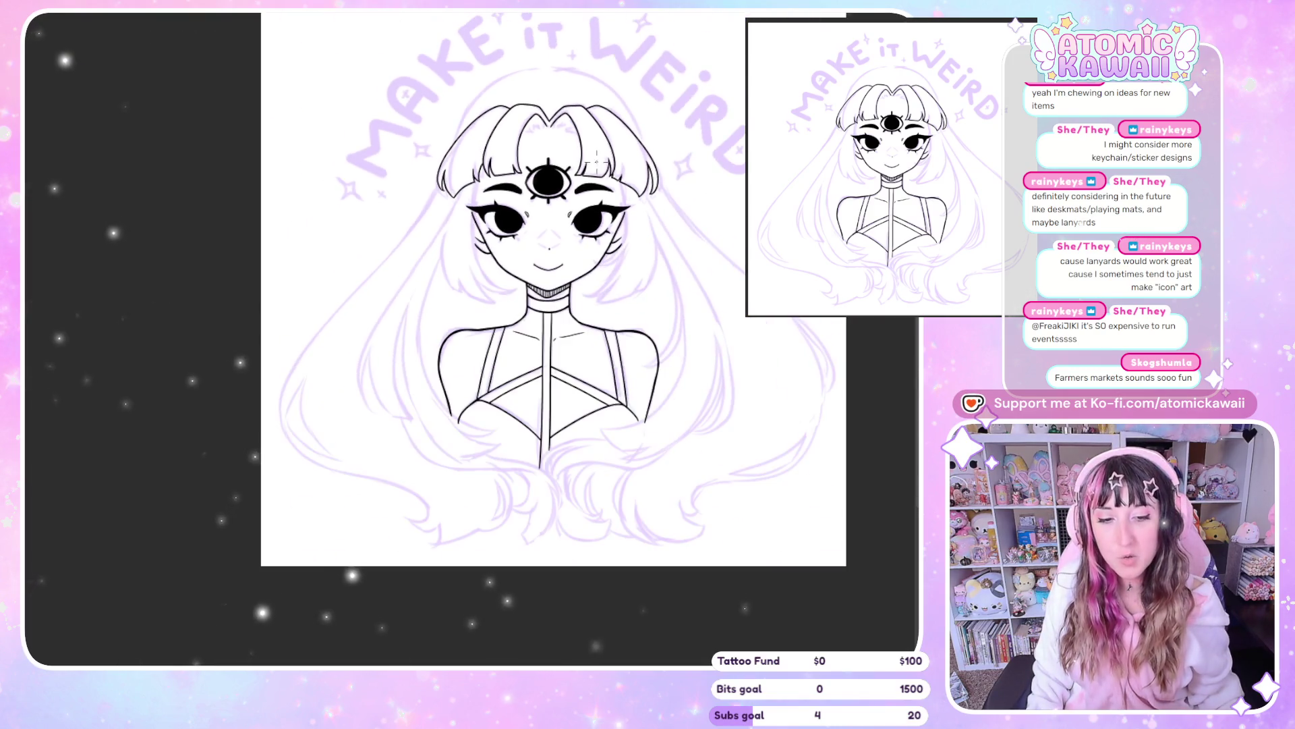
Add short flyaway strand lines at the center parting, mirroring the view between strokes
{"action": "scroll", "coordinate": [596, 161], "scroll_direction": "up", "scroll_amount": 1}
{"action": "scroll", "coordinate": [596, 161], "scroll_direction": "up", "scroll_amount": 1}
{"action": "scroll", "coordinate": [597, 160], "scroll_direction": "up", "scroll_amount": 2}
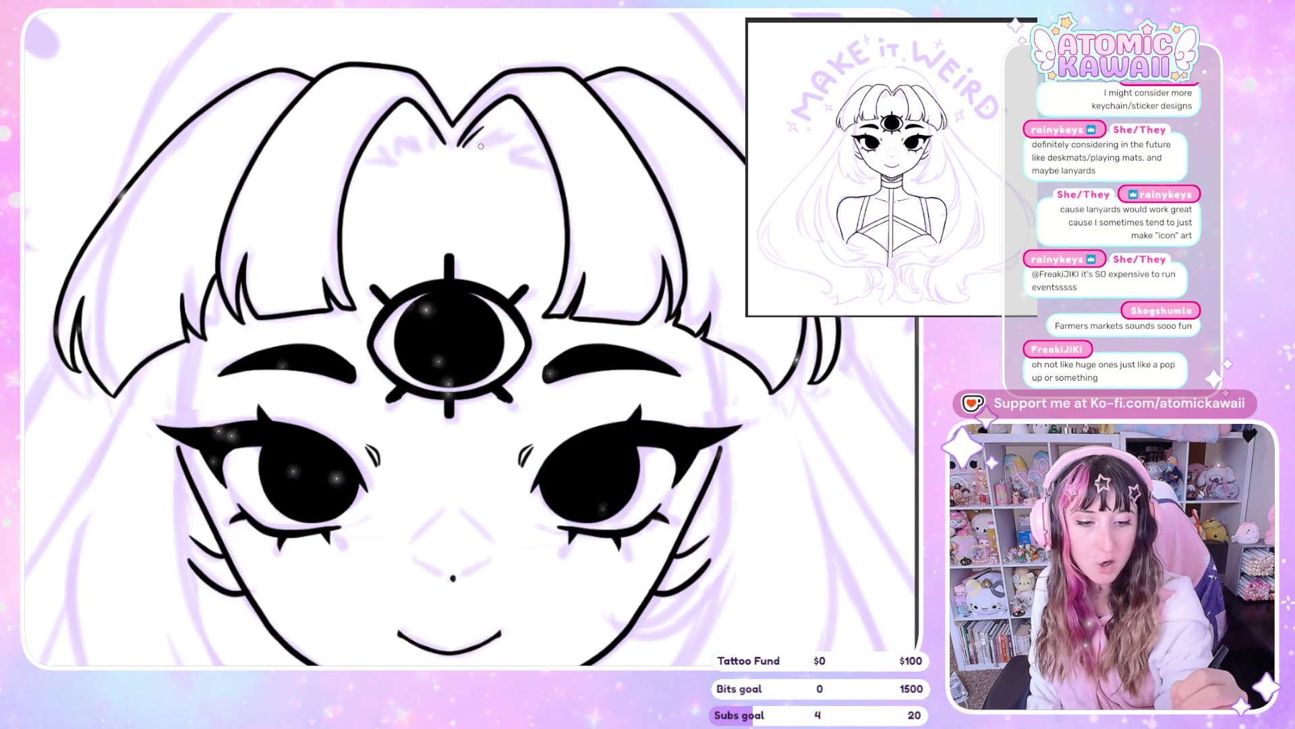
{"action": "mouse_move", "coordinate": [481, 137]}
{"action": "left_mouse_down"}
{"action": "mouse_move", "coordinate": [533, 144]}
{"action": "mouse_move", "coordinate": [552, 162]}
{"action": "left_mouse_up"}
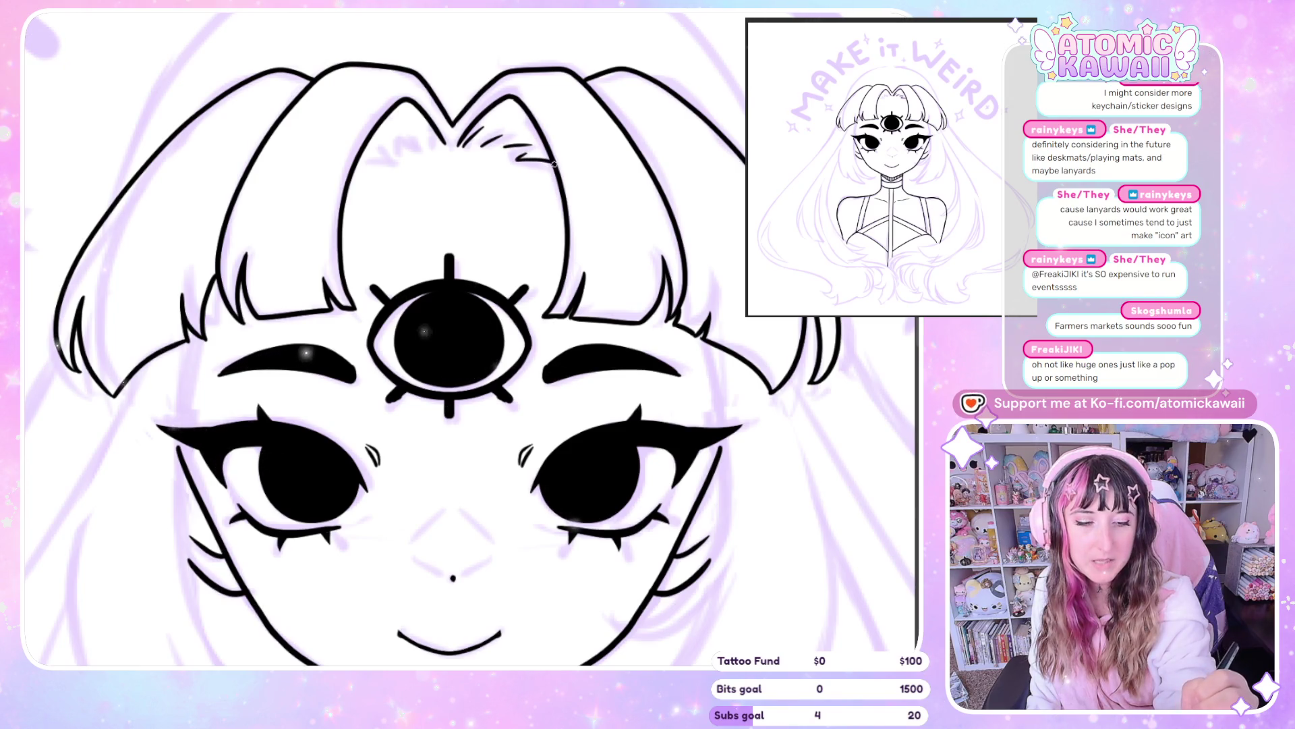
{"action": "key", "text": "h"}
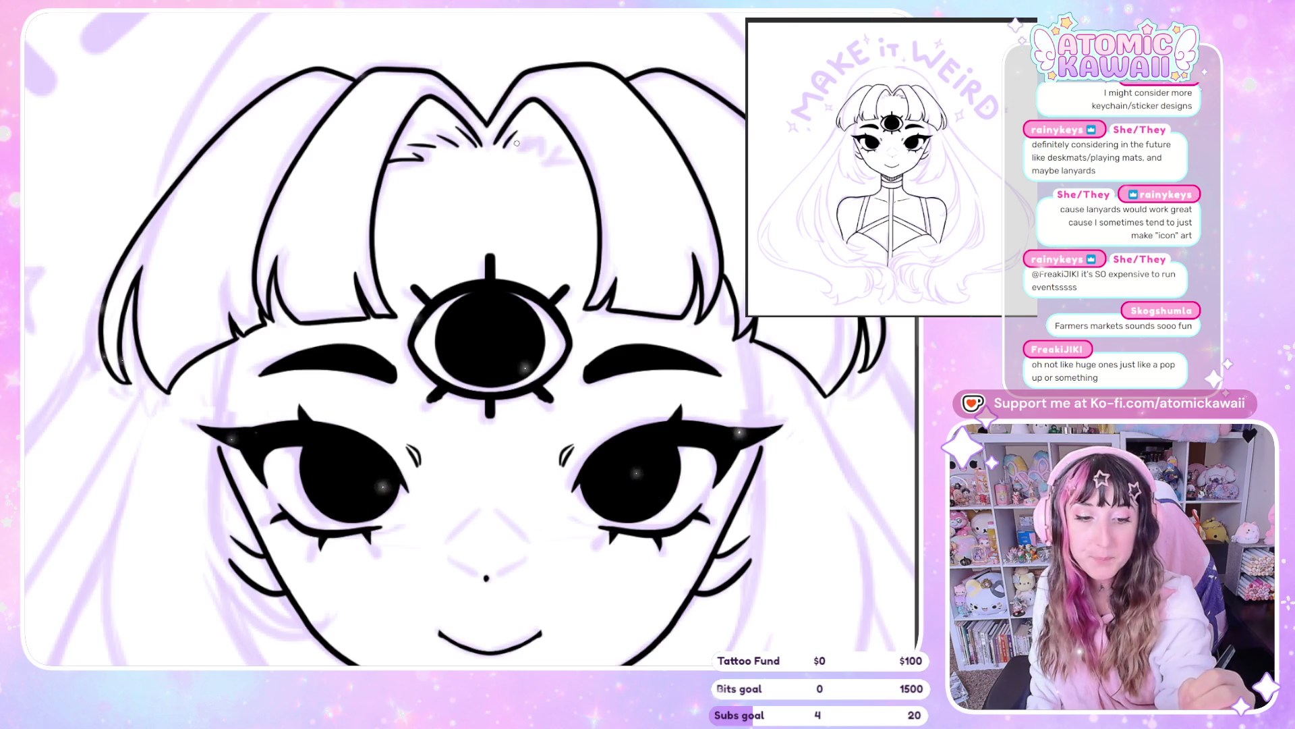
{"action": "left_click_drag", "start_coordinate": [518, 144], "coordinate": [563, 141]}
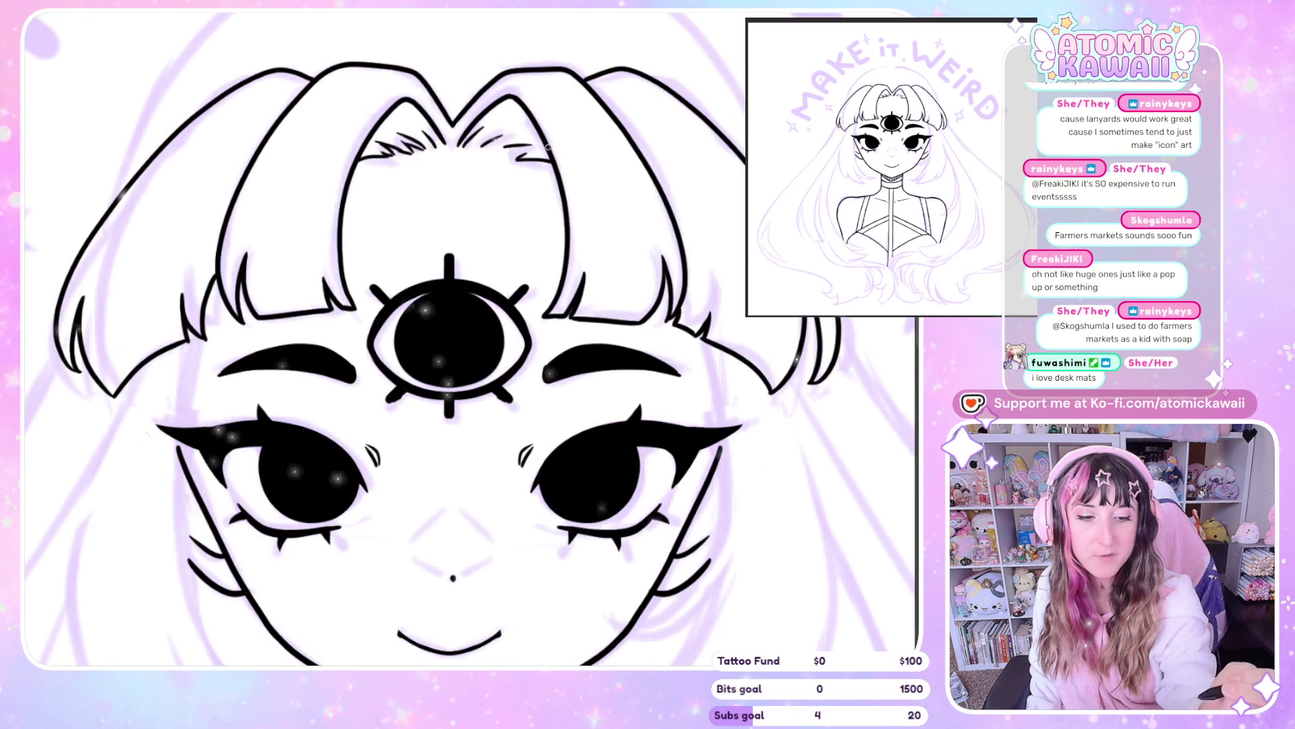
{"action": "left_click_drag", "start_coordinate": [588, 147], "coordinate": [548, 147]}
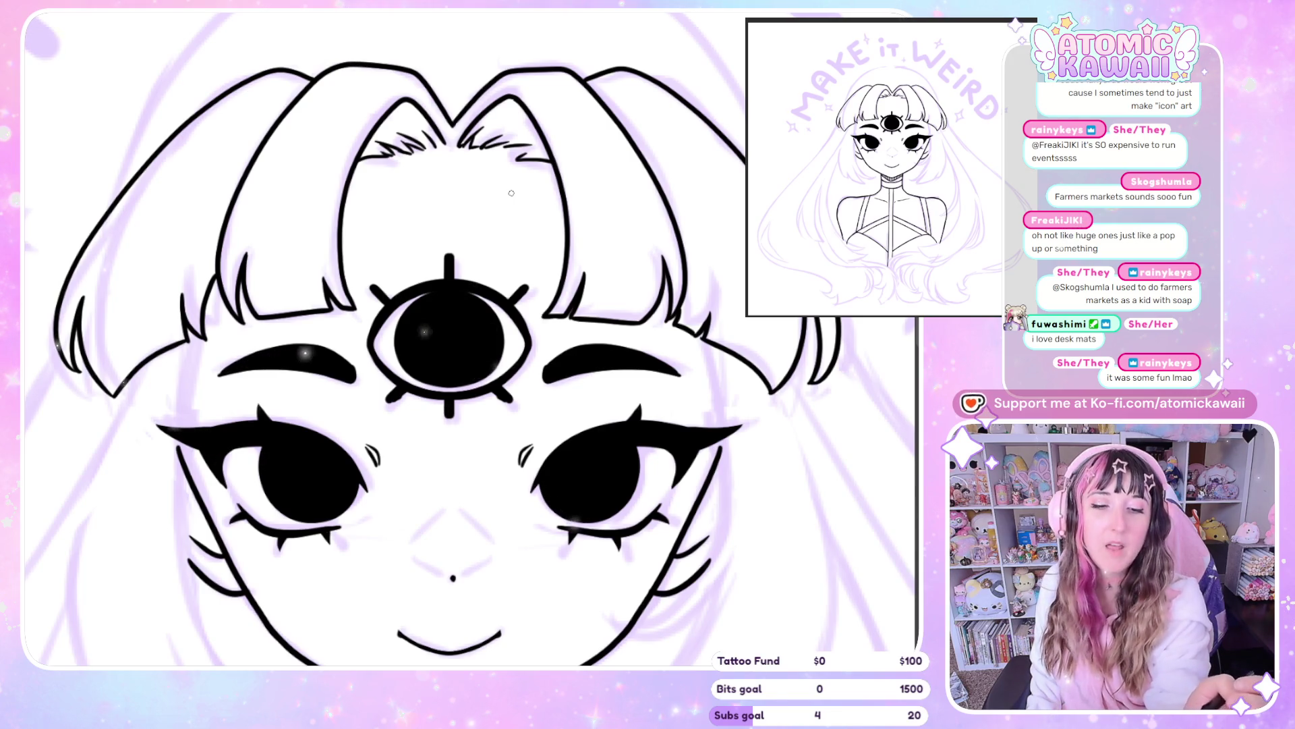
{"action": "scroll", "coordinate": [511, 193], "scroll_direction": "left", "scroll_amount": 3}
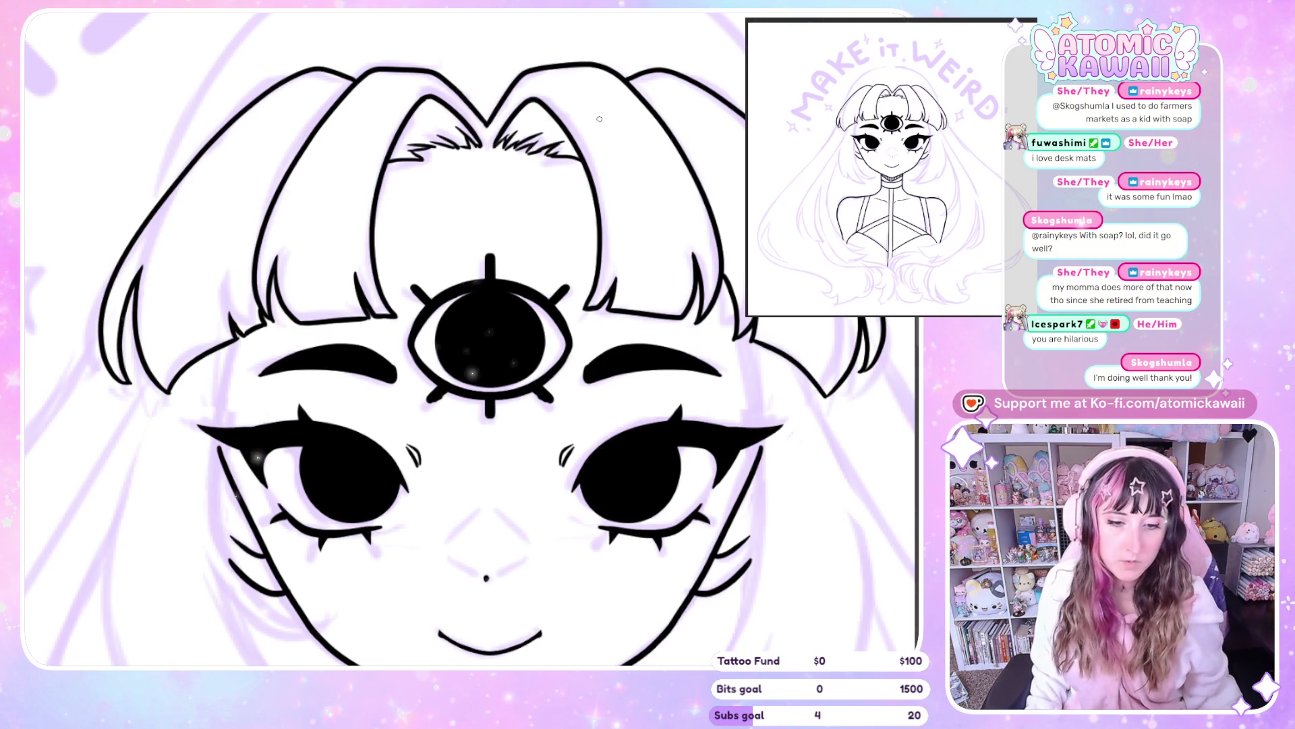
Zoom in and ink the right hair edge beside the face, then pan right and zoom out slightly
{"action": "scroll", "coordinate": [477, 371], "scroll_direction": "down", "scroll_amount": 3}
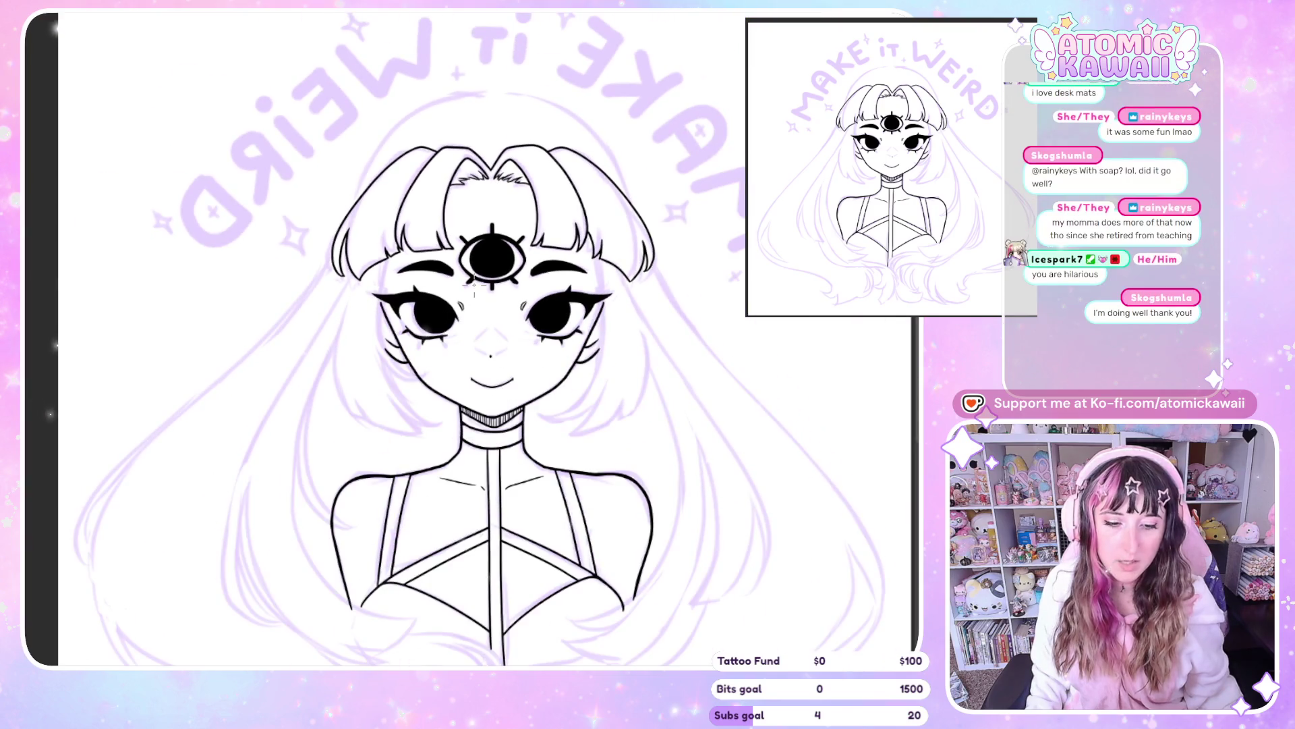
{"action": "scroll", "coordinate": [468, 292], "scroll_direction": "up", "scroll_amount": 3}
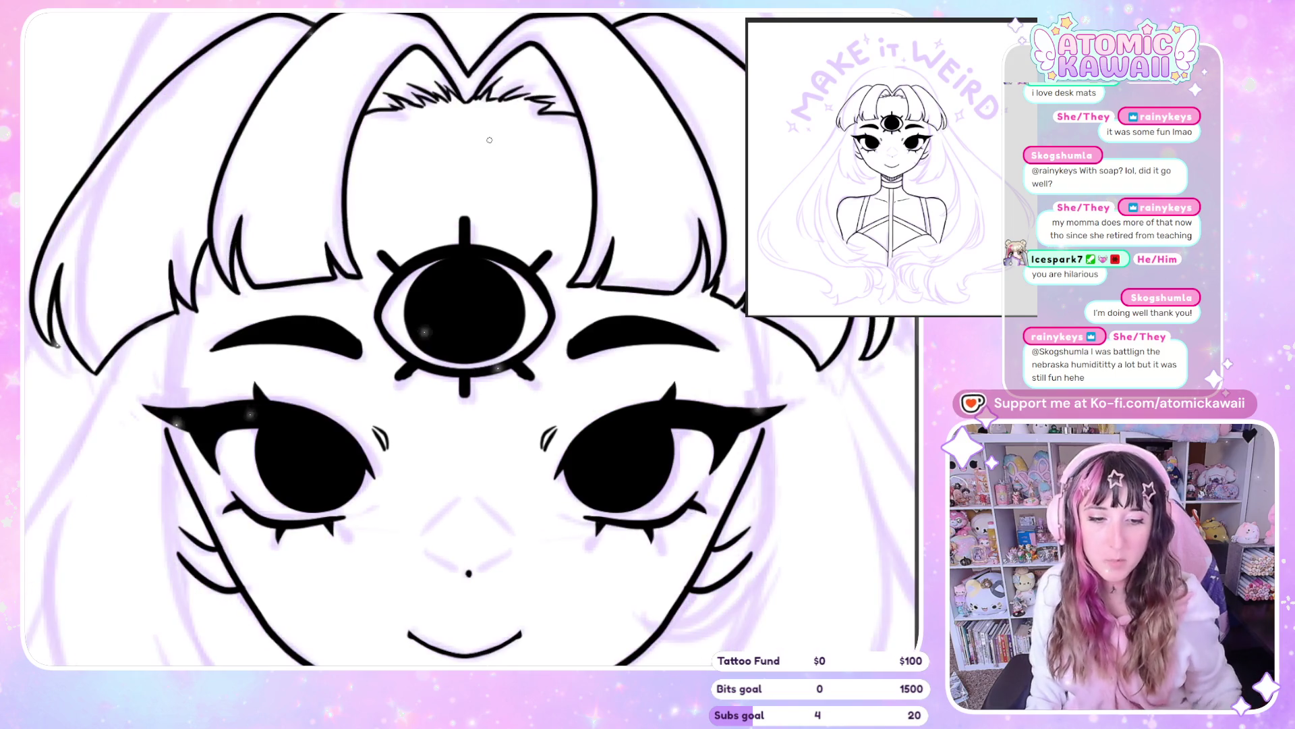
{"action": "scroll", "coordinate": [473, 88], "scroll_direction": "down", "scroll_amount": 4}
{"action": "scroll", "coordinate": [463, 70], "scroll_direction": "down", "scroll_amount": 2}
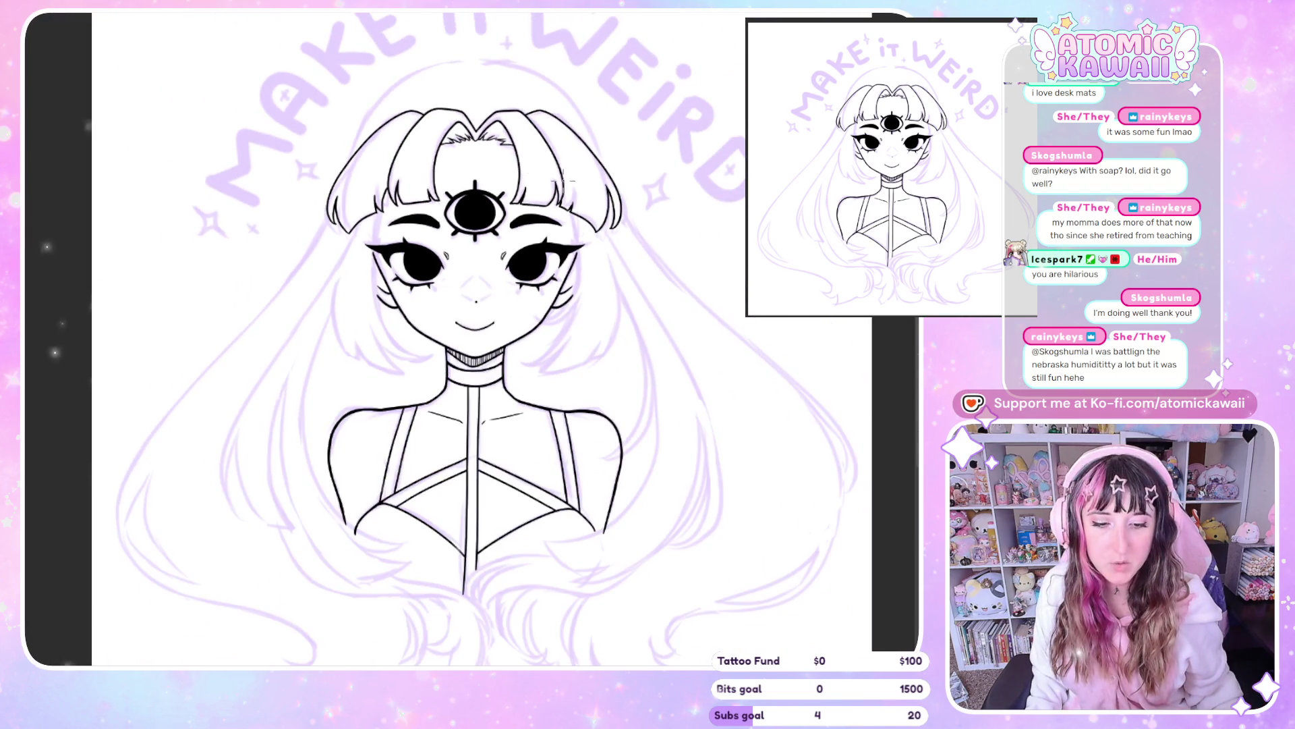
{"action": "scroll", "coordinate": [578, 233], "scroll_direction": "up", "scroll_amount": 2}
{"action": "scroll", "coordinate": [526, 292], "scroll_direction": "up", "scroll_amount": 2}
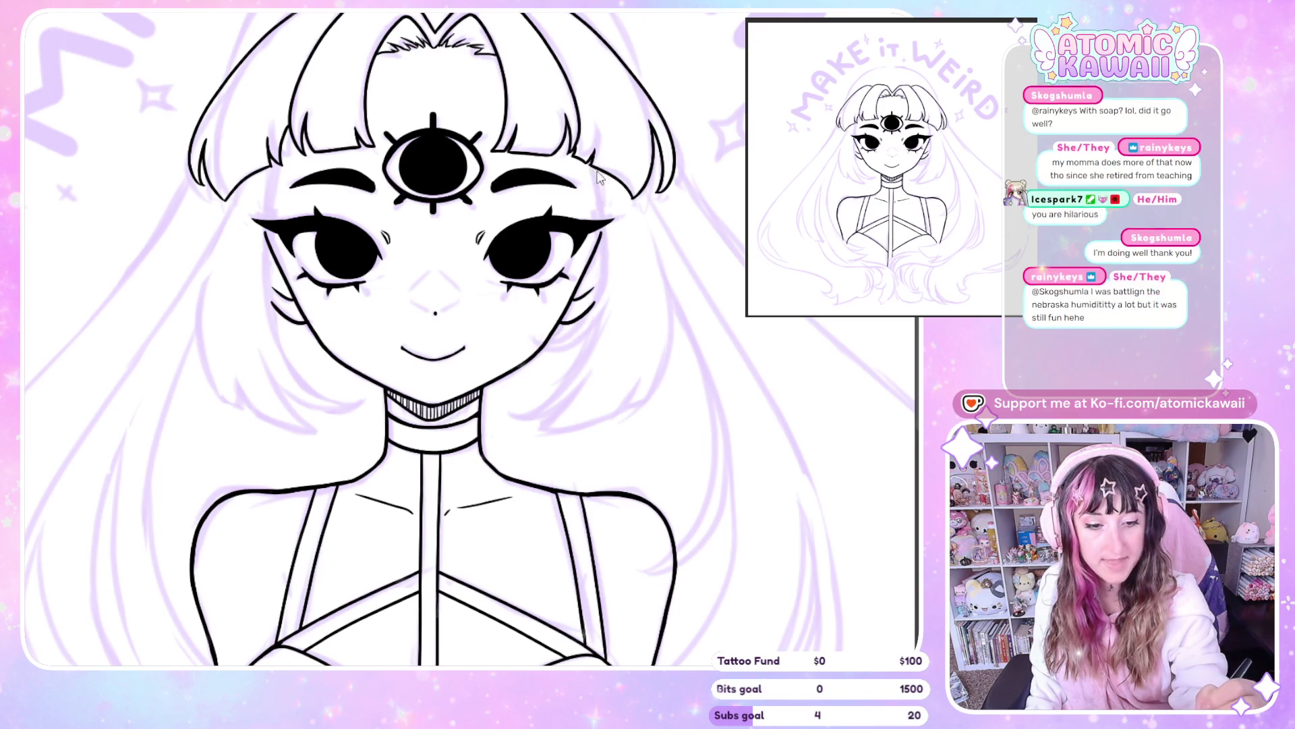
{"action": "left_click_drag", "start_coordinate": [597, 168], "coordinate": [605, 250]}
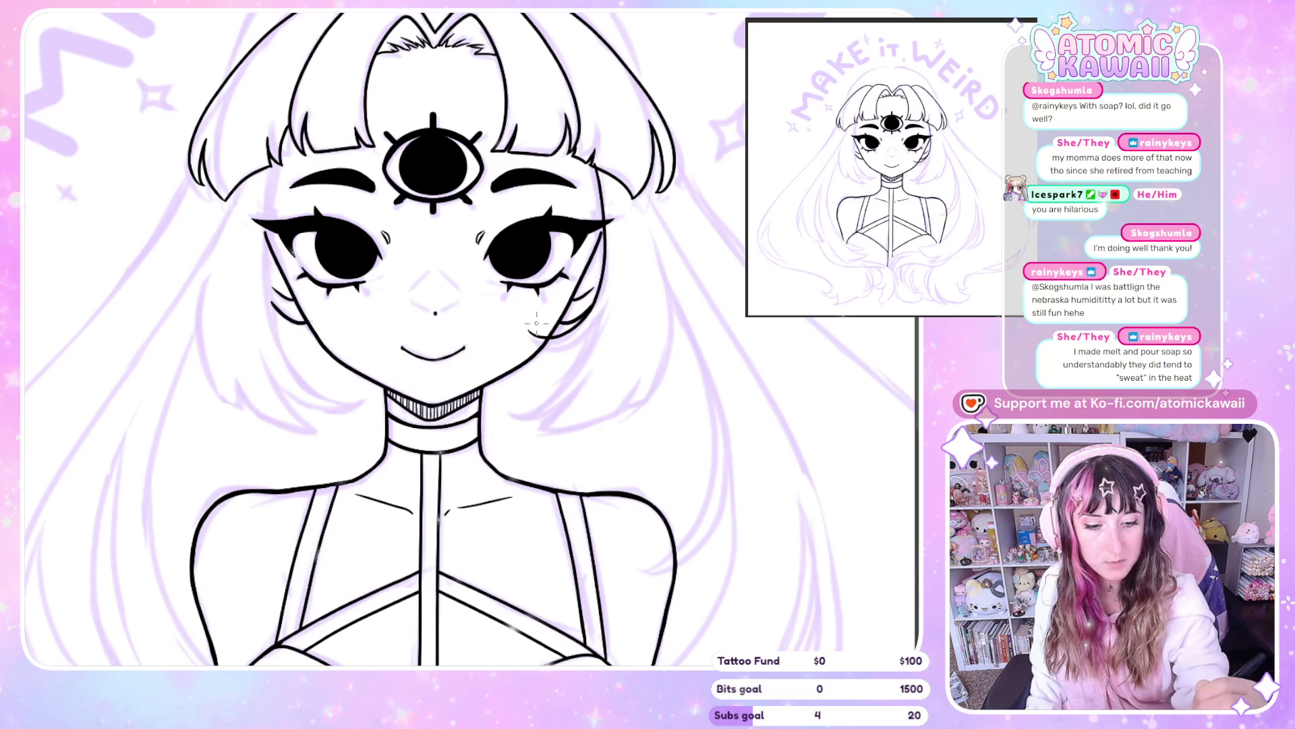
{"action": "left_click_drag", "start_coordinate": [567, 400], "coordinate": [638, 401]}
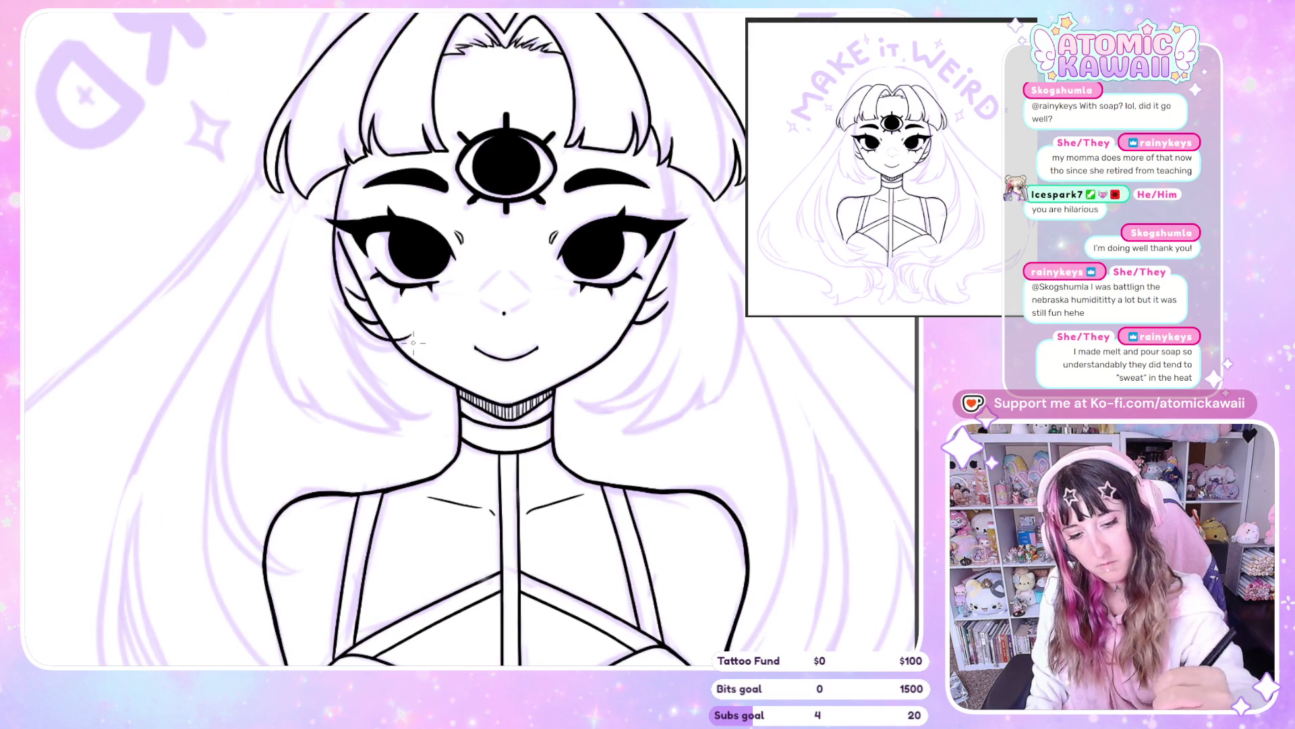
{"action": "scroll", "coordinate": [413, 342], "scroll_direction": "right", "scroll_amount": 3}
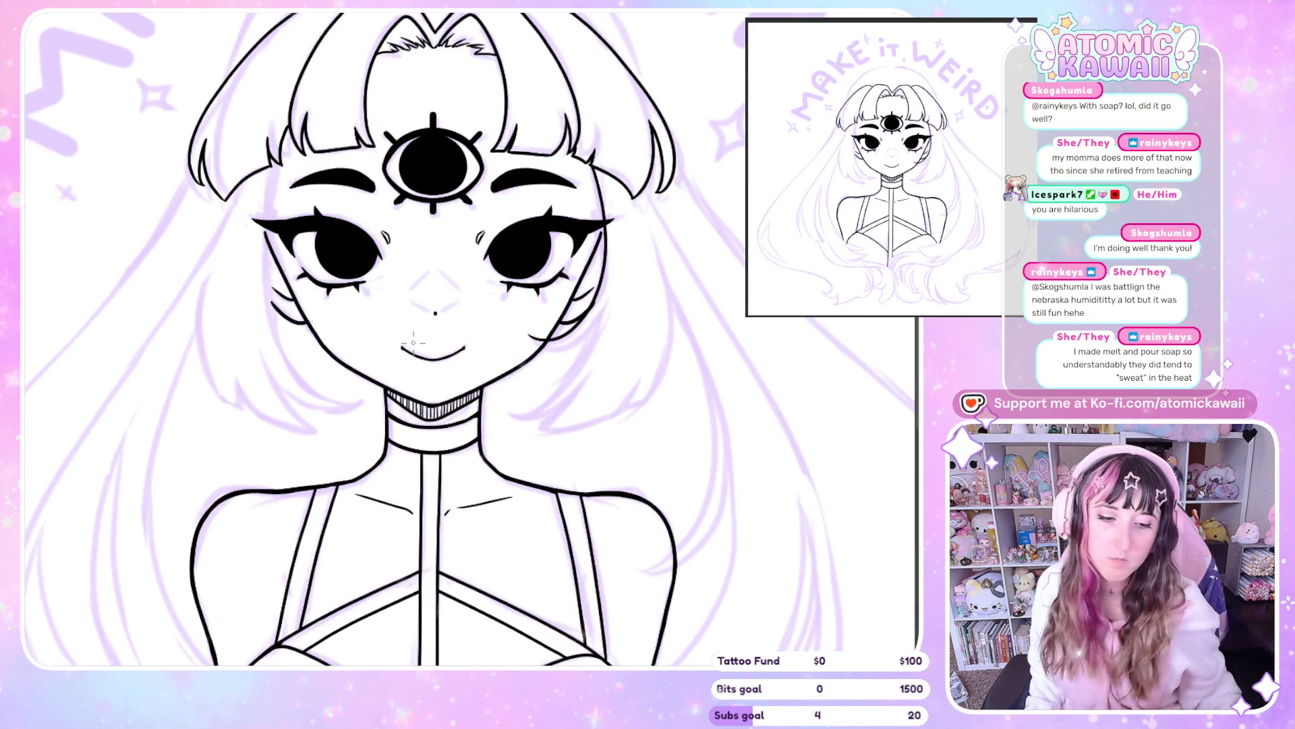
{"action": "scroll", "coordinate": [549, 370], "scroll_direction": "down", "scroll_amount": 1}
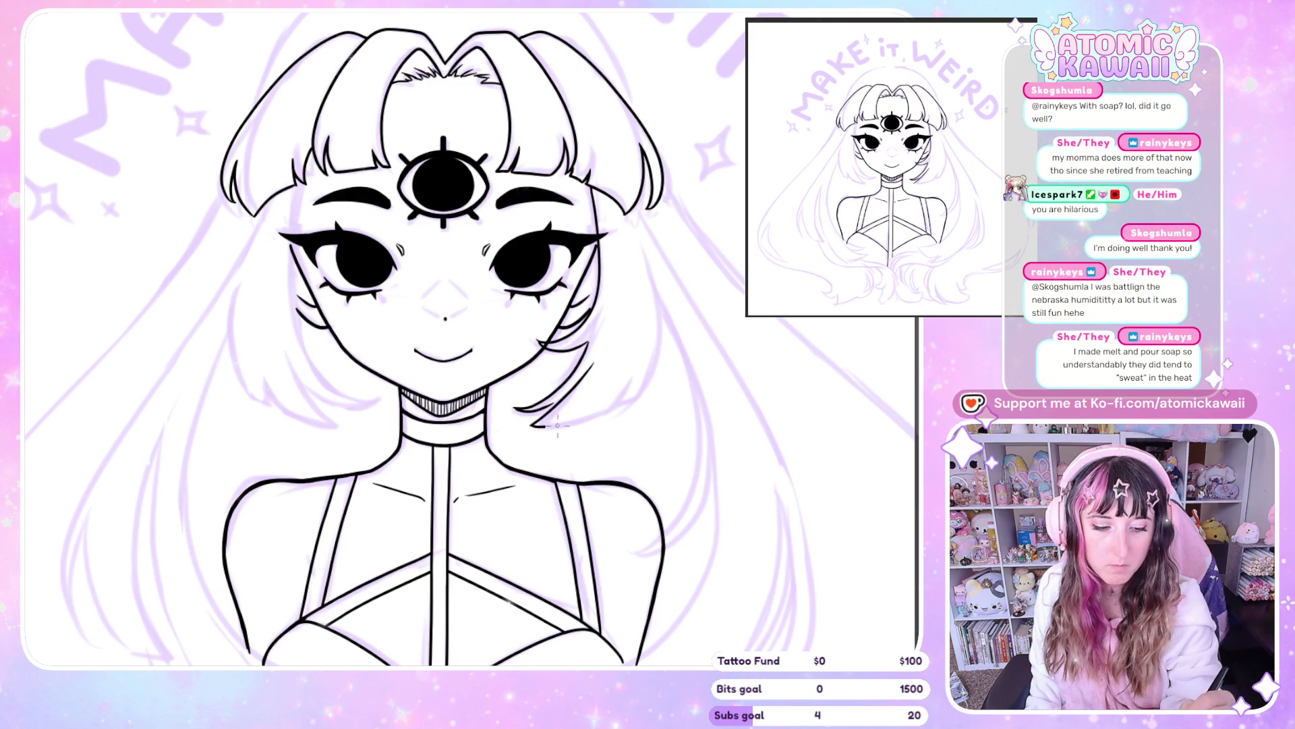
Ink the inner hair locks curving beside the neck, undoing one misplaced stroke, then view the whole bust
{"action": "left_click_drag", "start_coordinate": [557, 425], "coordinate": [617, 405]}
{"action": "key", "text": "ctrl+z"}
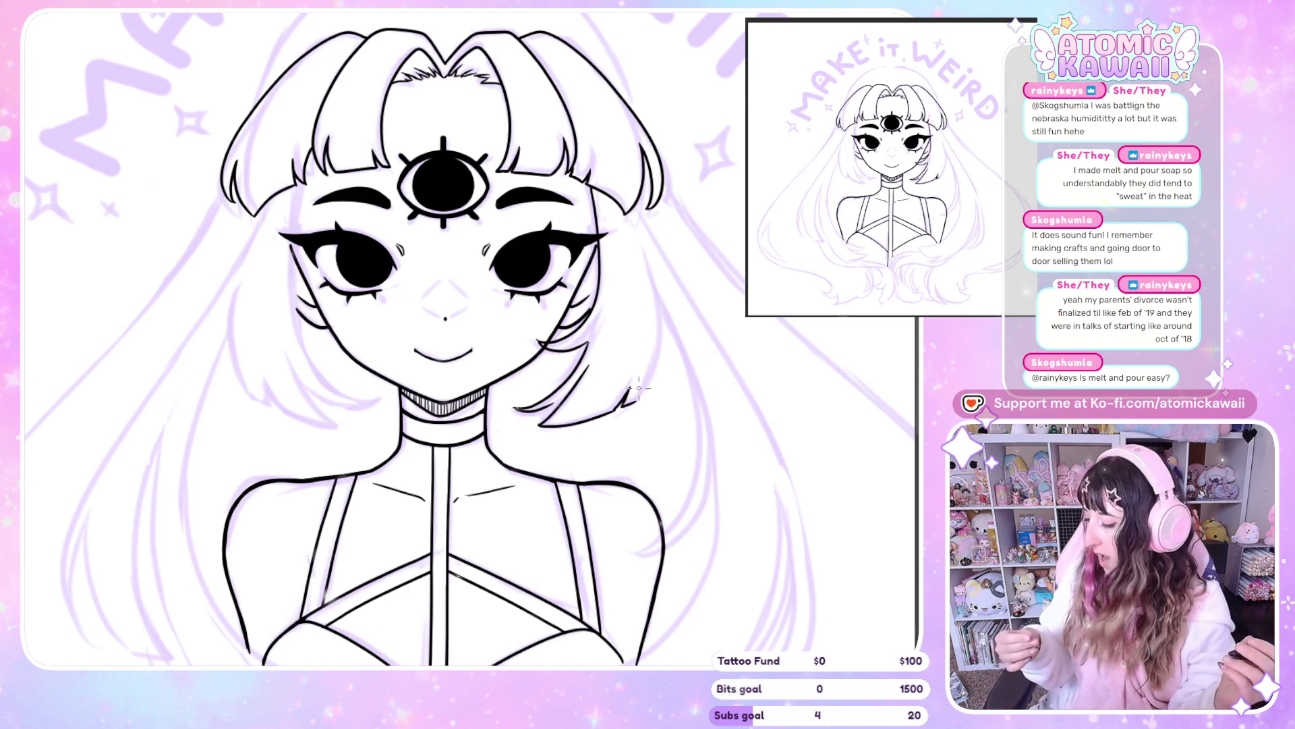
{"action": "scroll", "coordinate": [303, 403], "scroll_direction": "left", "scroll_amount": 2}
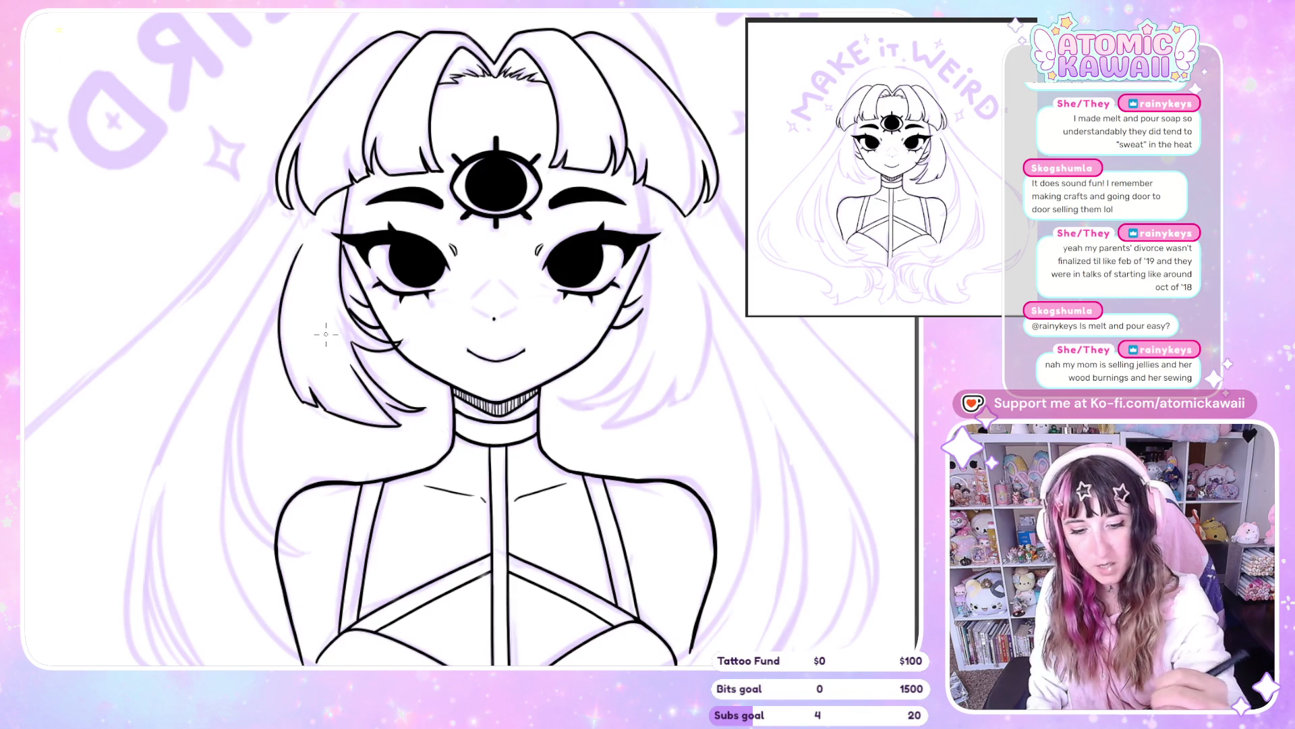
{"action": "scroll", "coordinate": [326, 334], "scroll_direction": "right", "scroll_amount": 2}
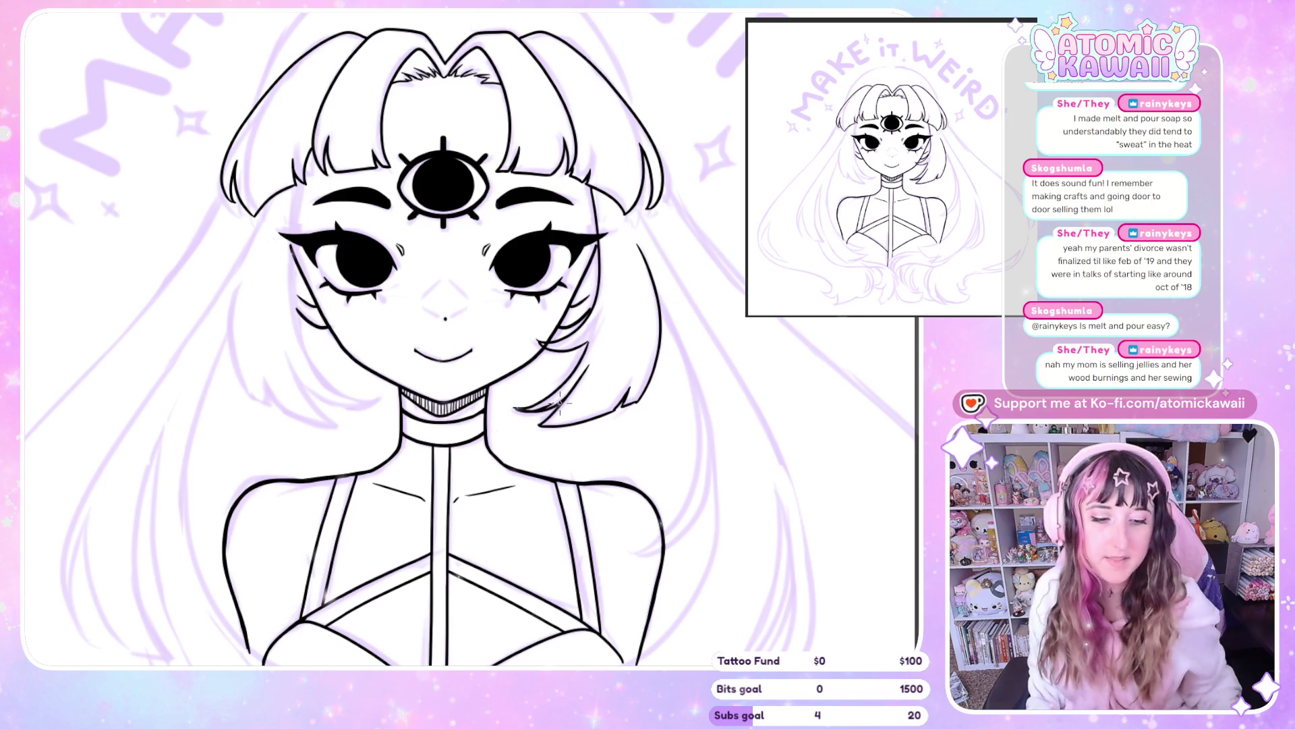
{"action": "scroll", "coordinate": [574, 238], "scroll_direction": "up", "scroll_amount": 2}
{"action": "scroll", "coordinate": [574, 238], "scroll_direction": "up", "scroll_amount": 2}
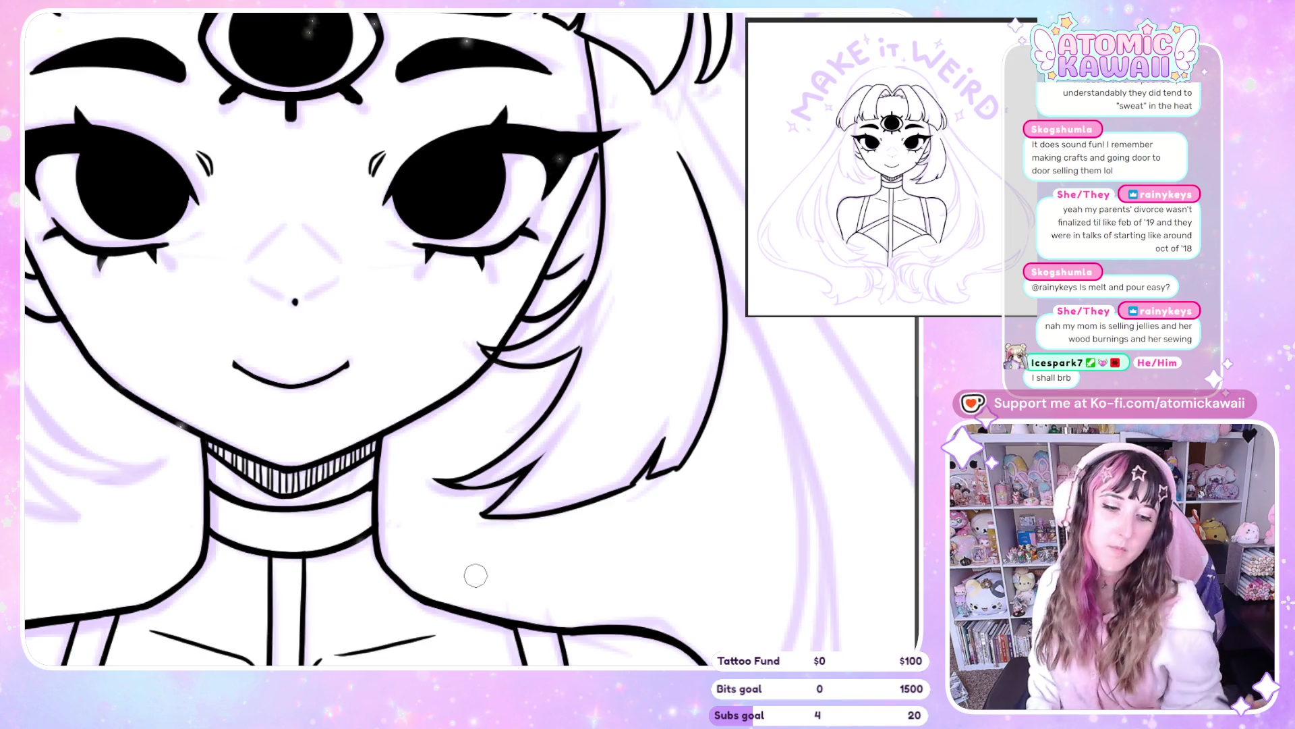
{"action": "key", "text": "ctrl+minus"}
{"action": "key", "text": "ctrl+minus"}
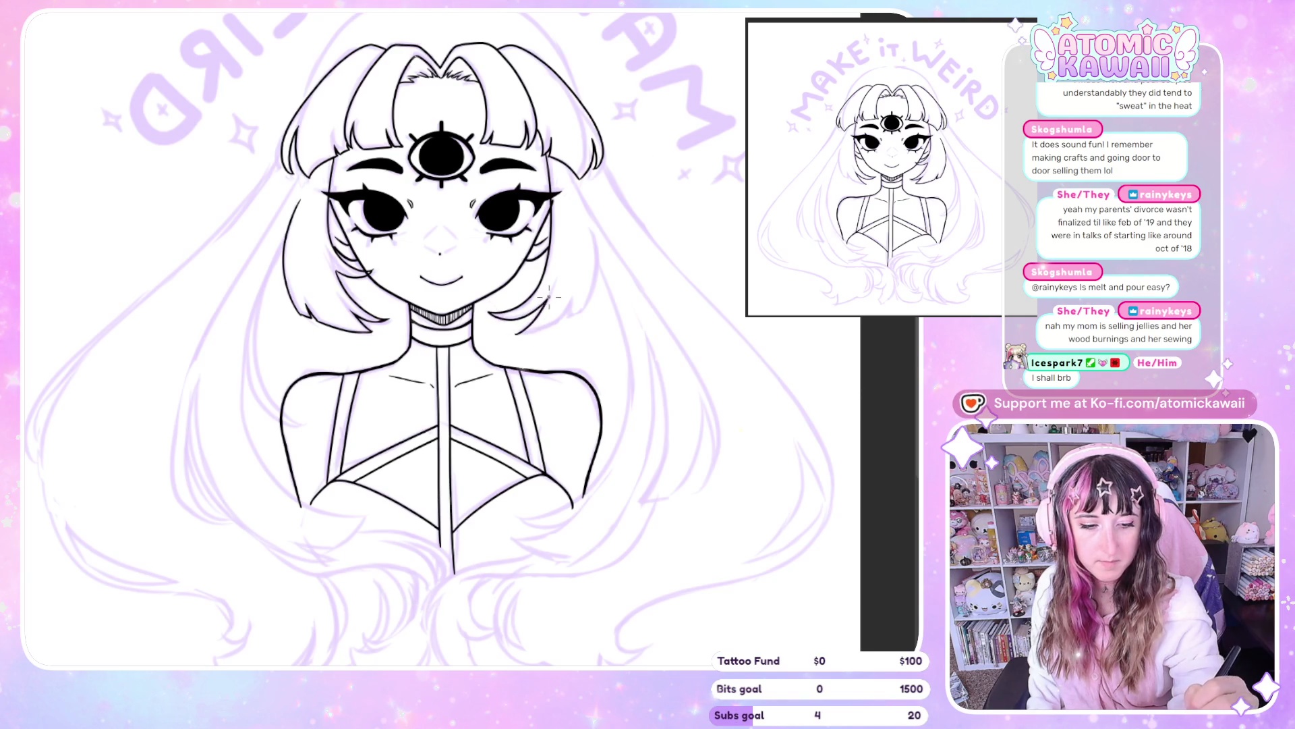
{"action": "left_click_drag", "start_coordinate": [519, 336], "coordinate": [565, 324]}
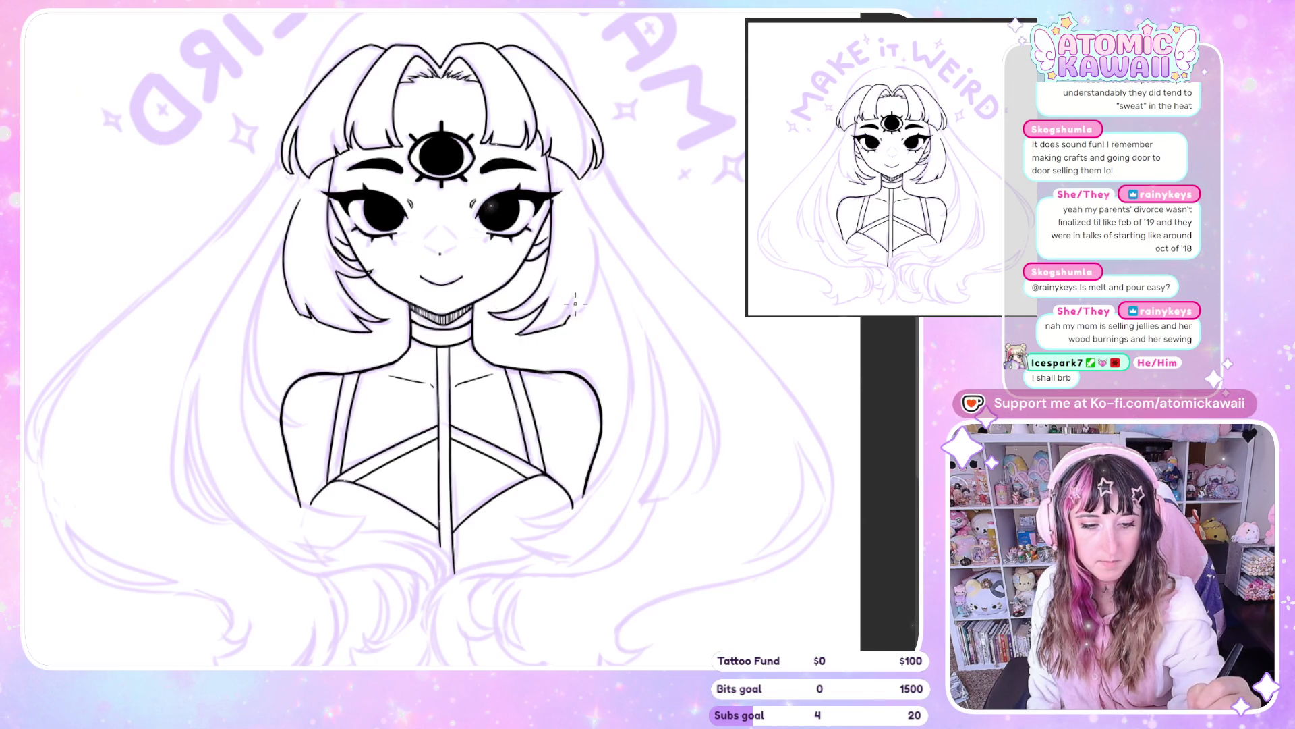
{"action": "key", "text": "ctrl+z"}
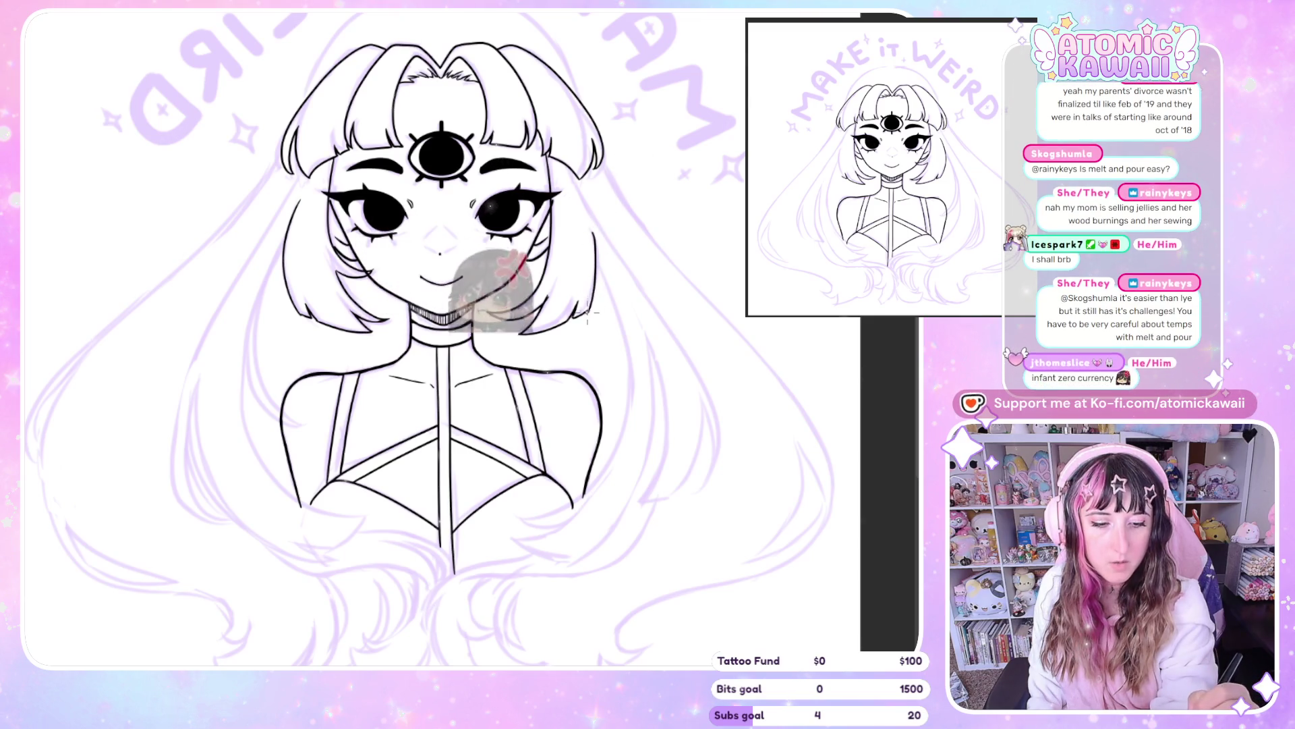
{"action": "left_click_drag", "start_coordinate": [288, 283], "coordinate": [345, 283]}
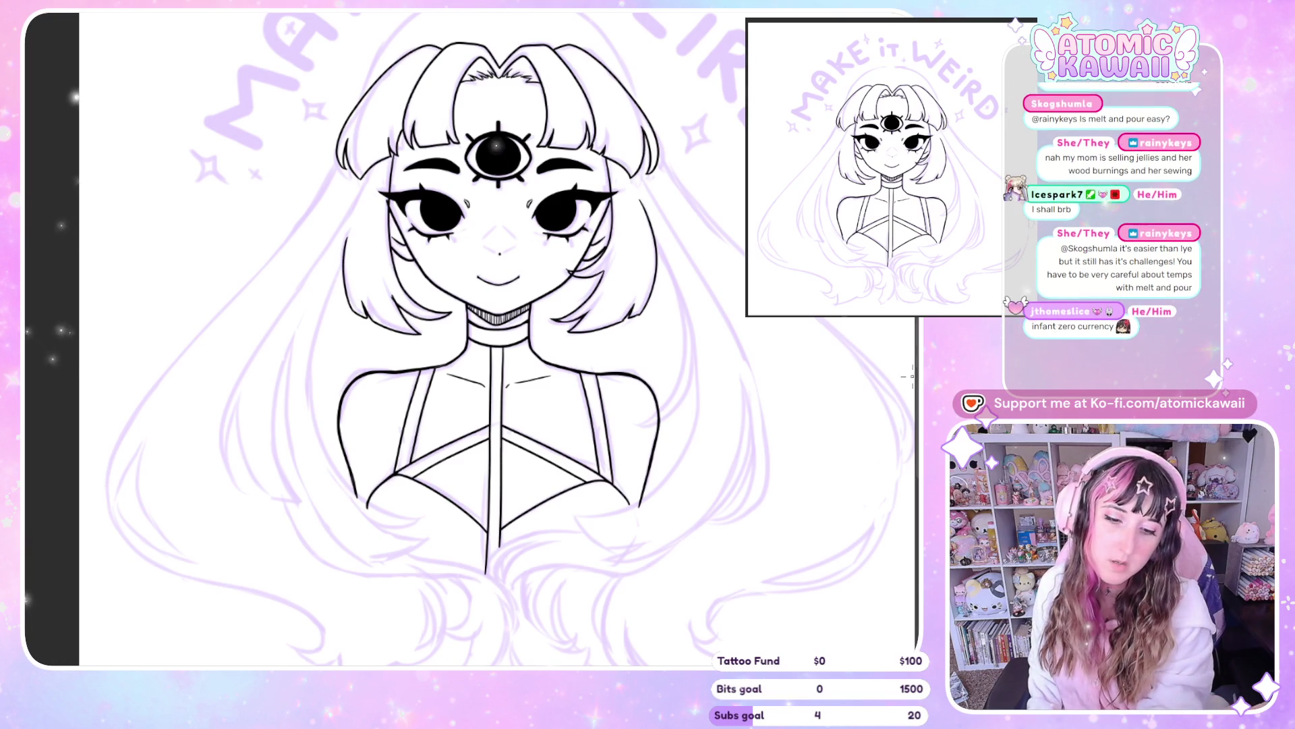
Ink long outer hair outlines from the bangs down past the shoulders, redrawing the left outline once
{"action": "left_click_drag", "start_coordinate": [364, 178], "coordinate": [227, 472]}
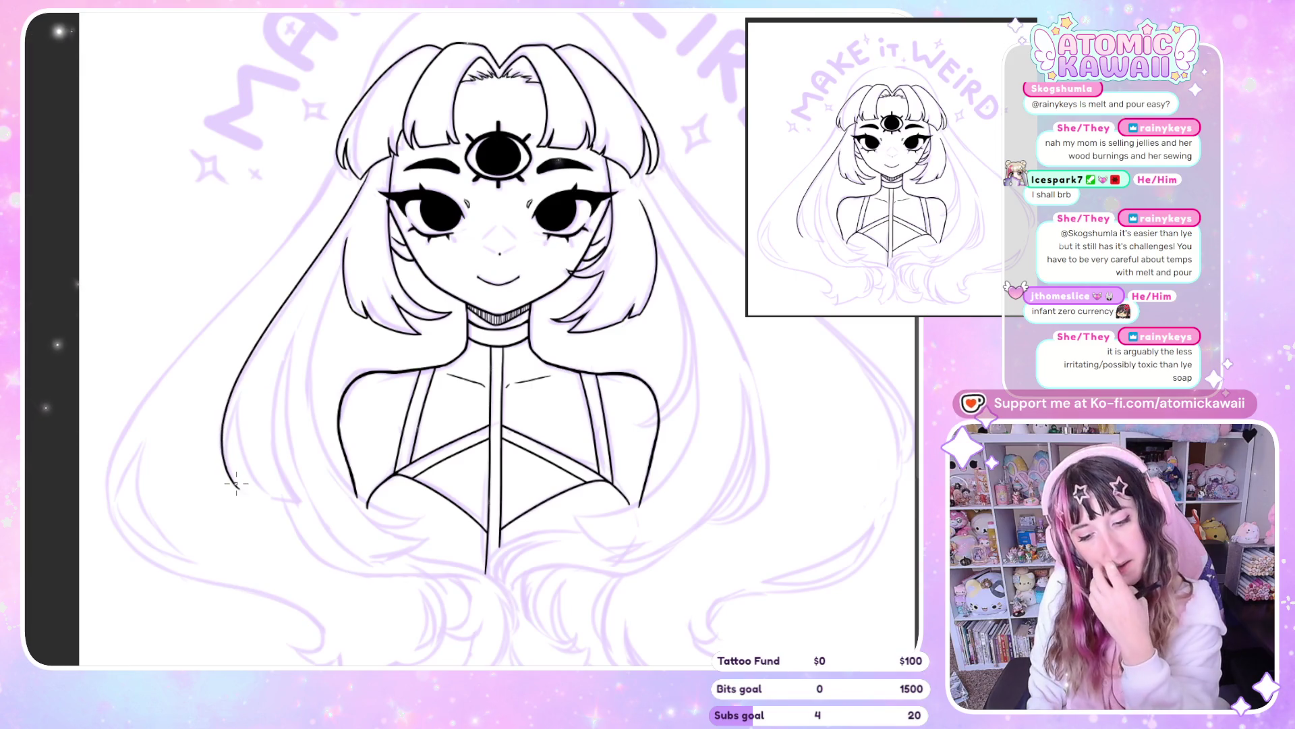
{"action": "key", "text": "h"}
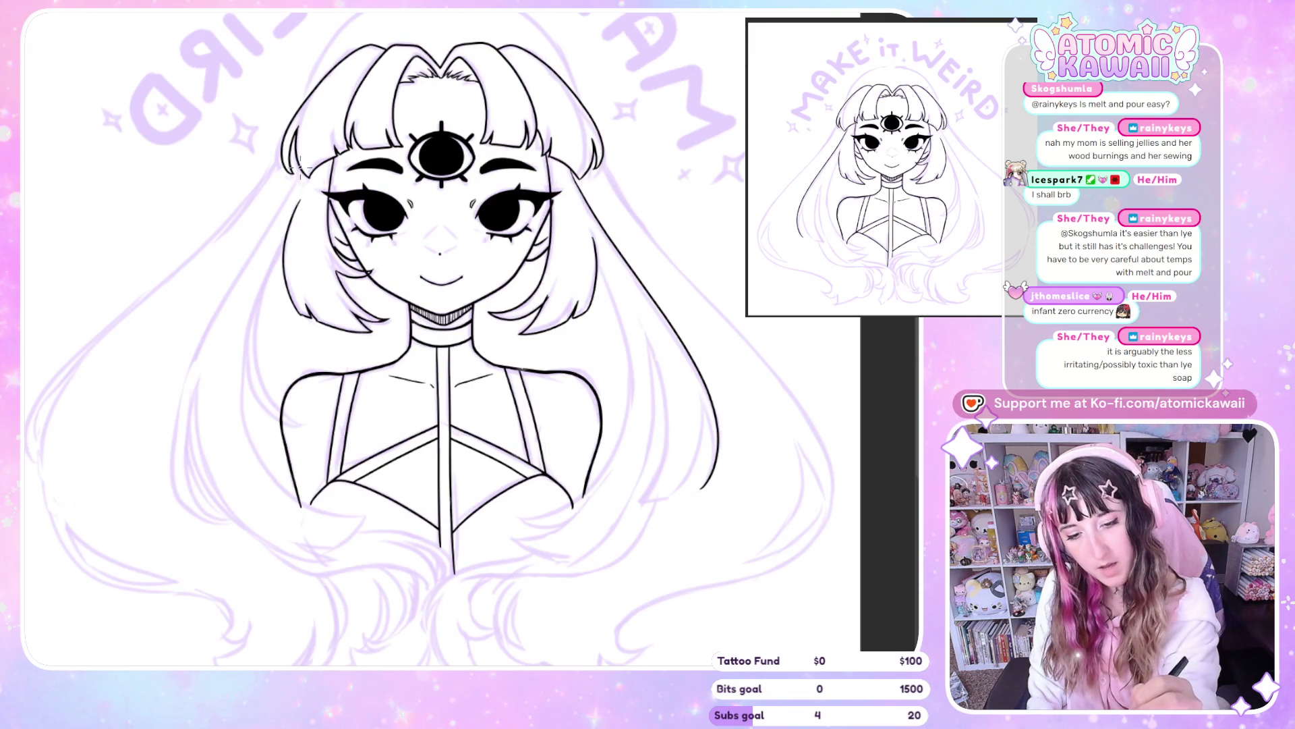
{"action": "left_click_drag", "start_coordinate": [199, 359], "coordinate": [223, 520]}
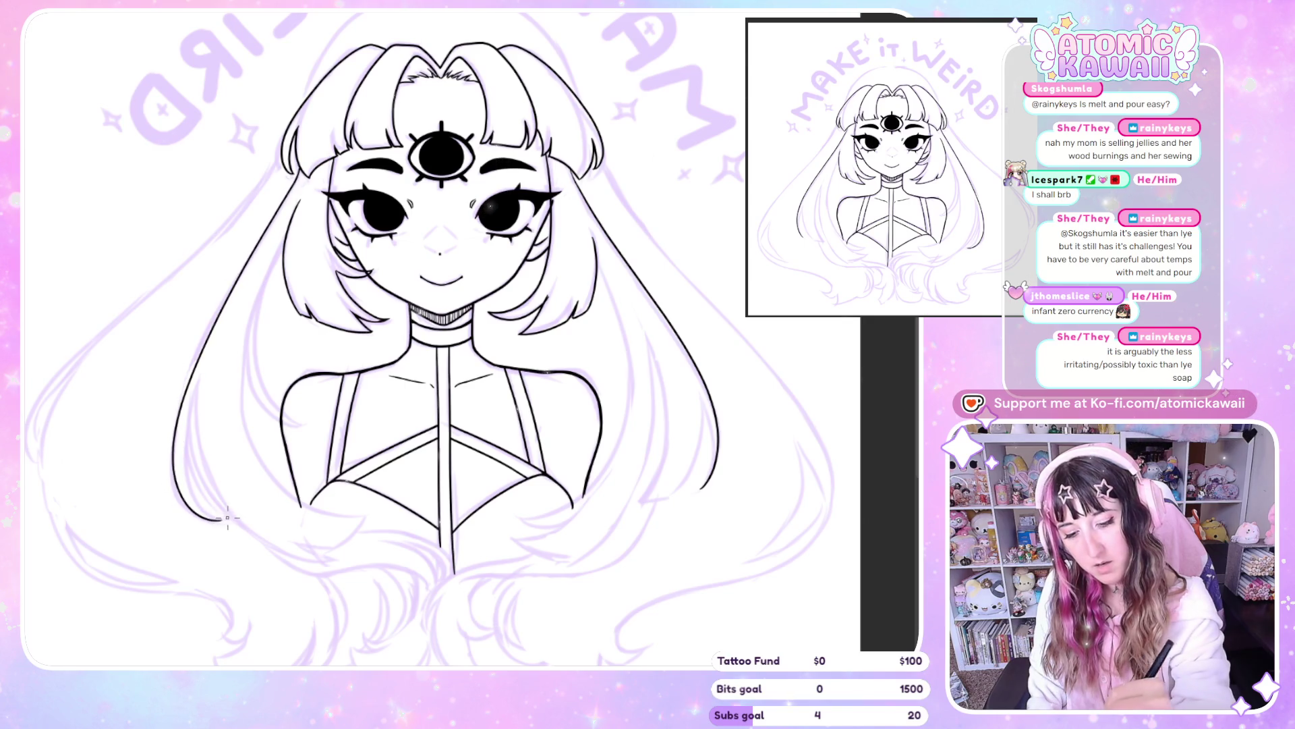
{"action": "key", "text": "ctrl+z"}
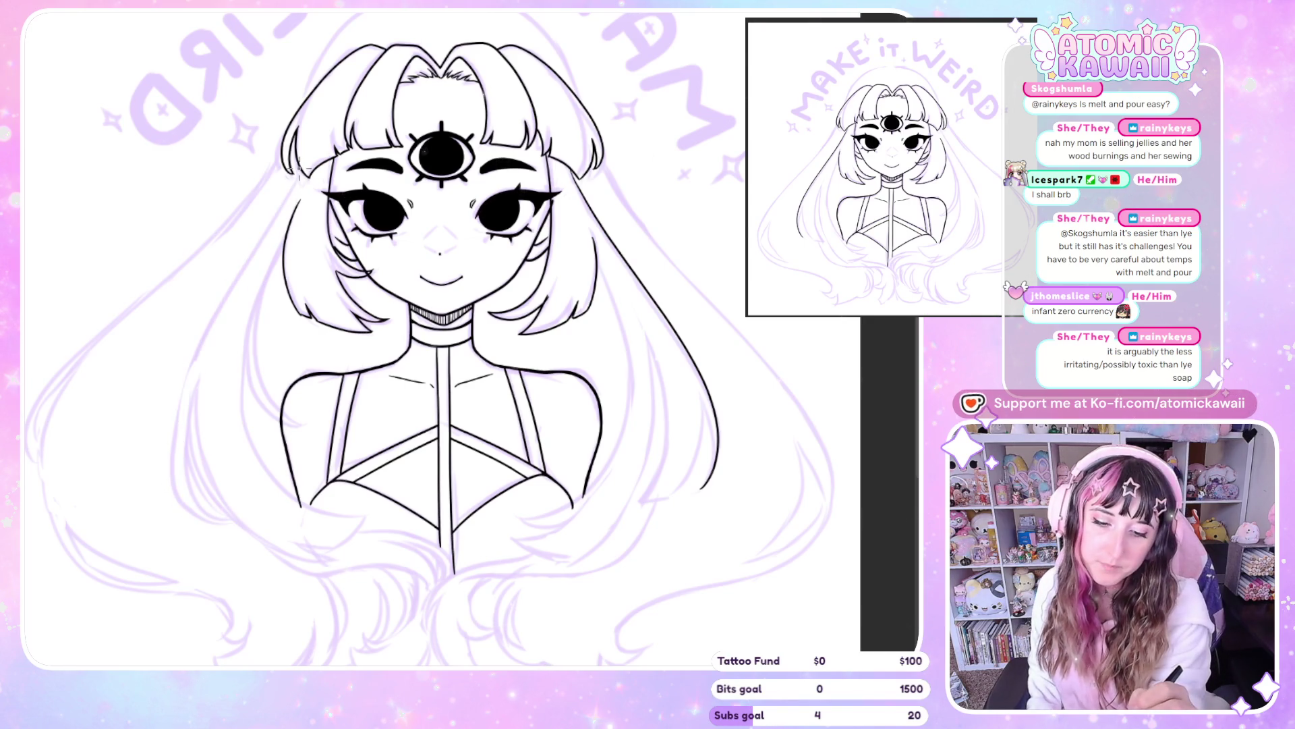
{"action": "left_click_drag", "start_coordinate": [299, 169], "coordinate": [220, 298]}
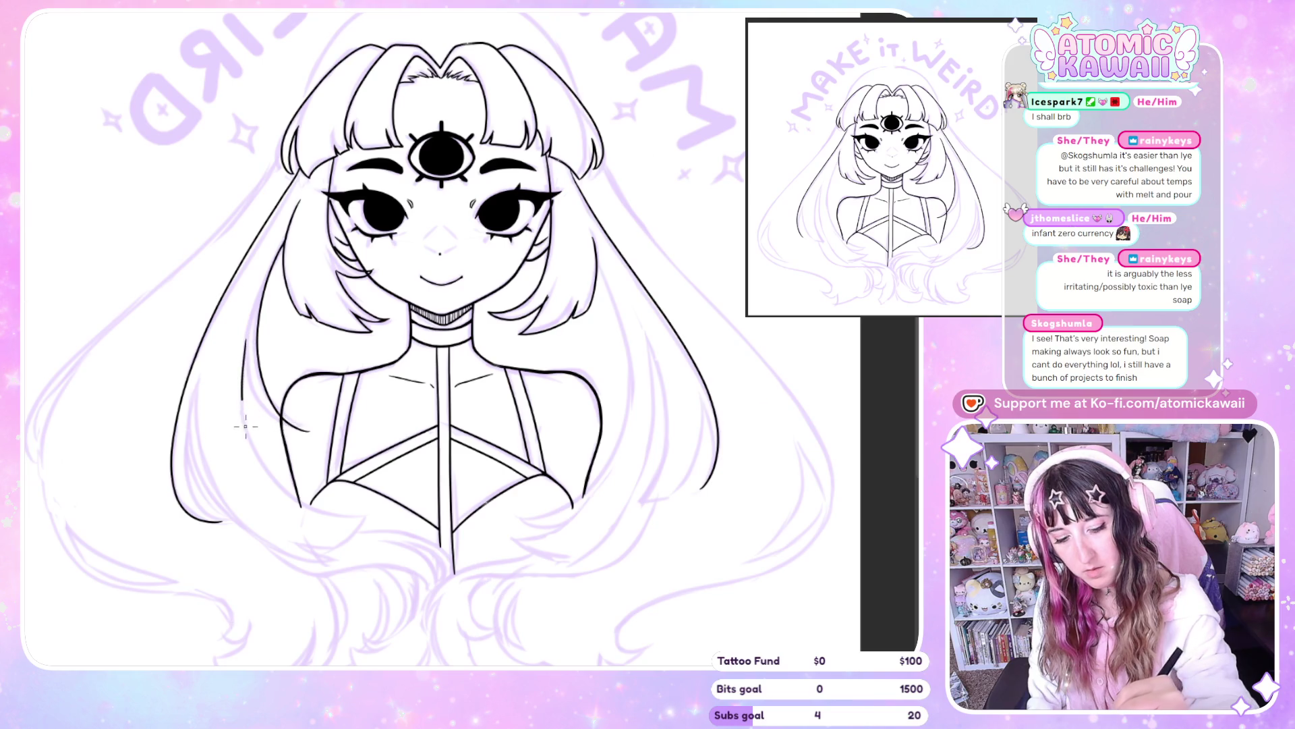
{"action": "left_click_drag", "start_coordinate": [245, 427], "coordinate": [303, 506]}
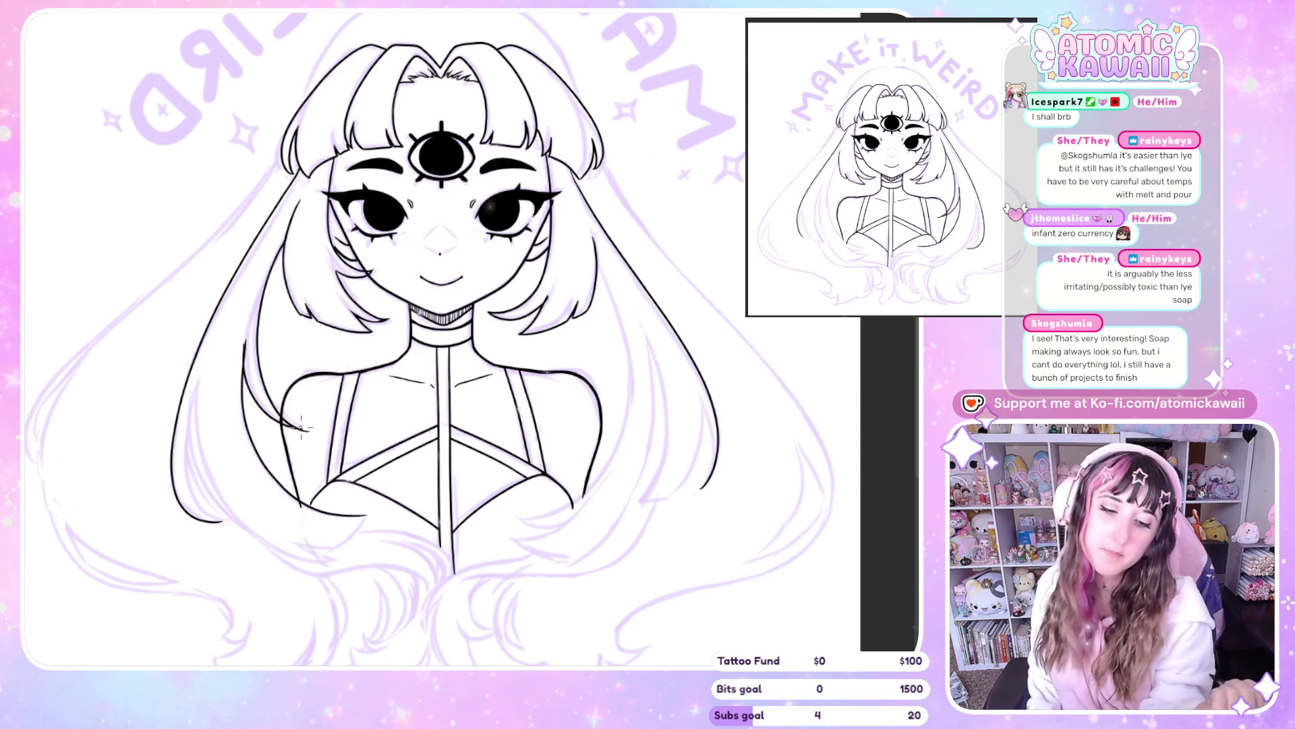
{"action": "left_click_drag", "start_coordinate": [265, 414], "coordinate": [322, 414]}
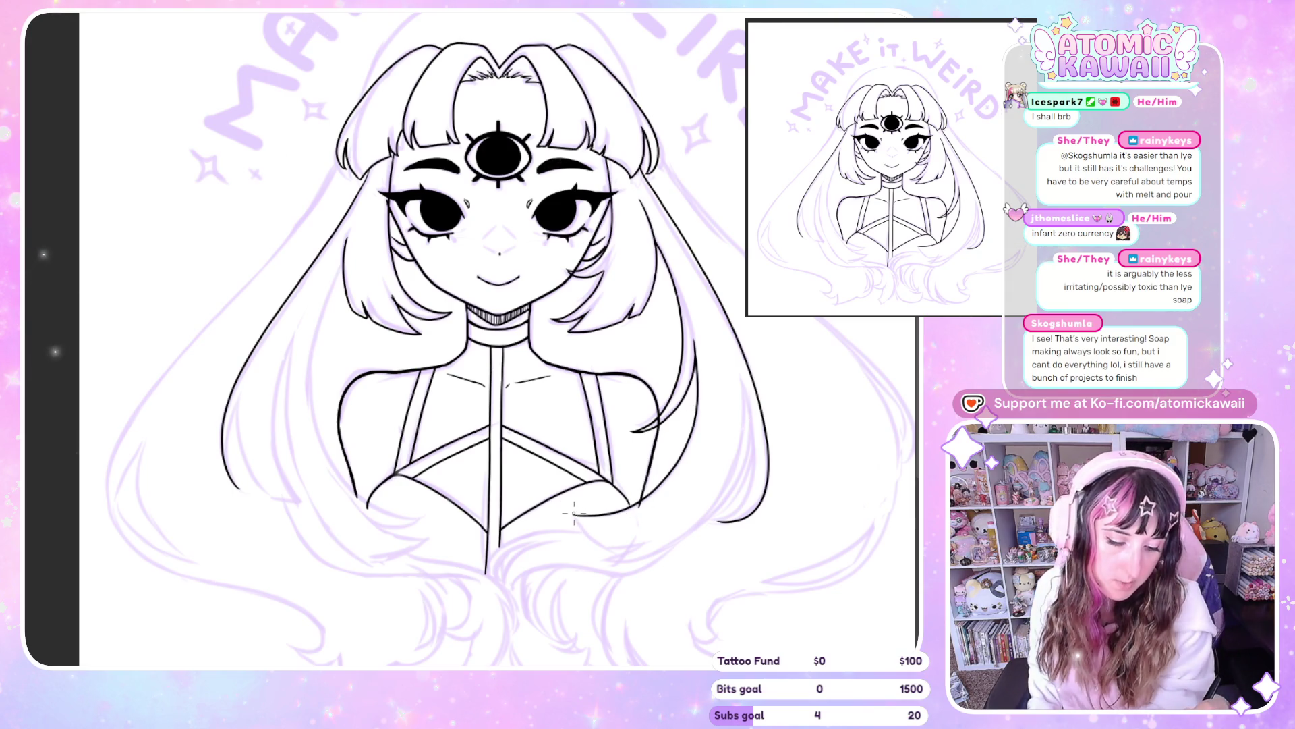
Ink a curved lower hair strand and redraw the lower-left hair outline as one clean line
{"action": "left_click_drag", "start_coordinate": [574, 515], "coordinate": [613, 549]}
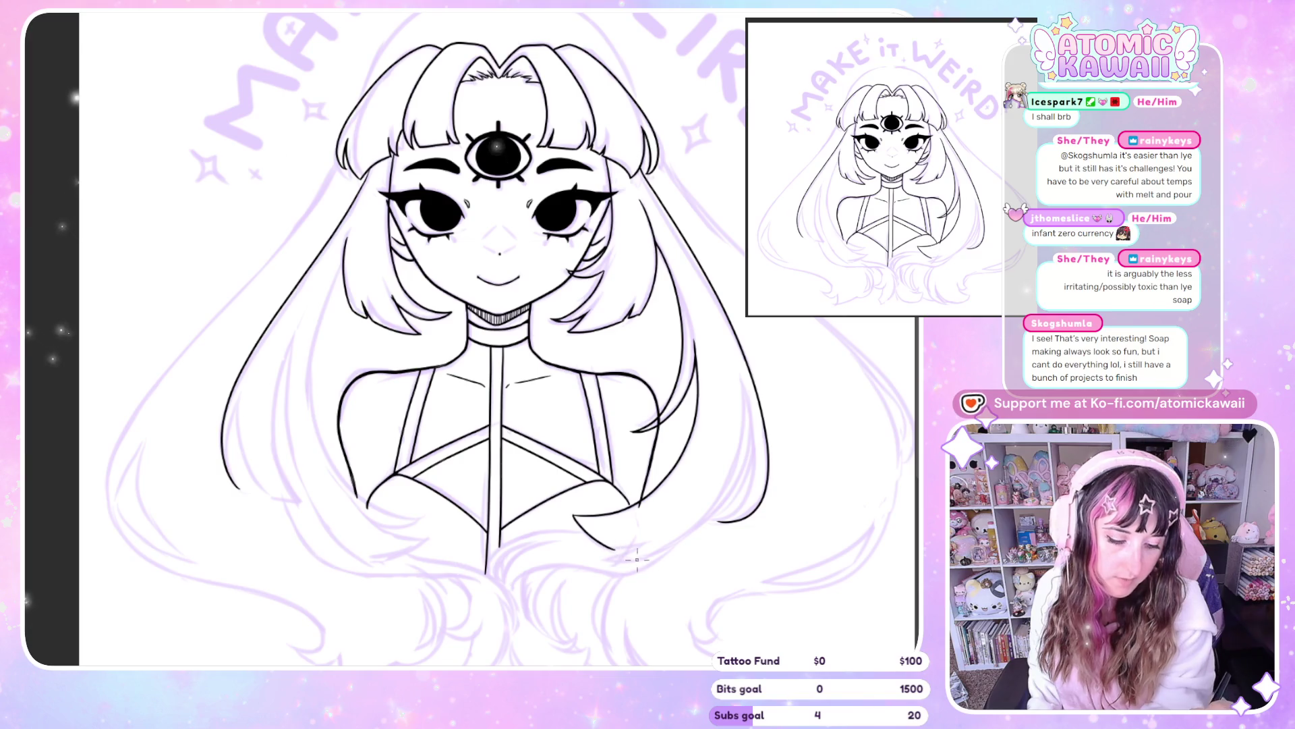
{"action": "left_click_drag", "start_coordinate": [610, 555], "coordinate": [719, 505]}
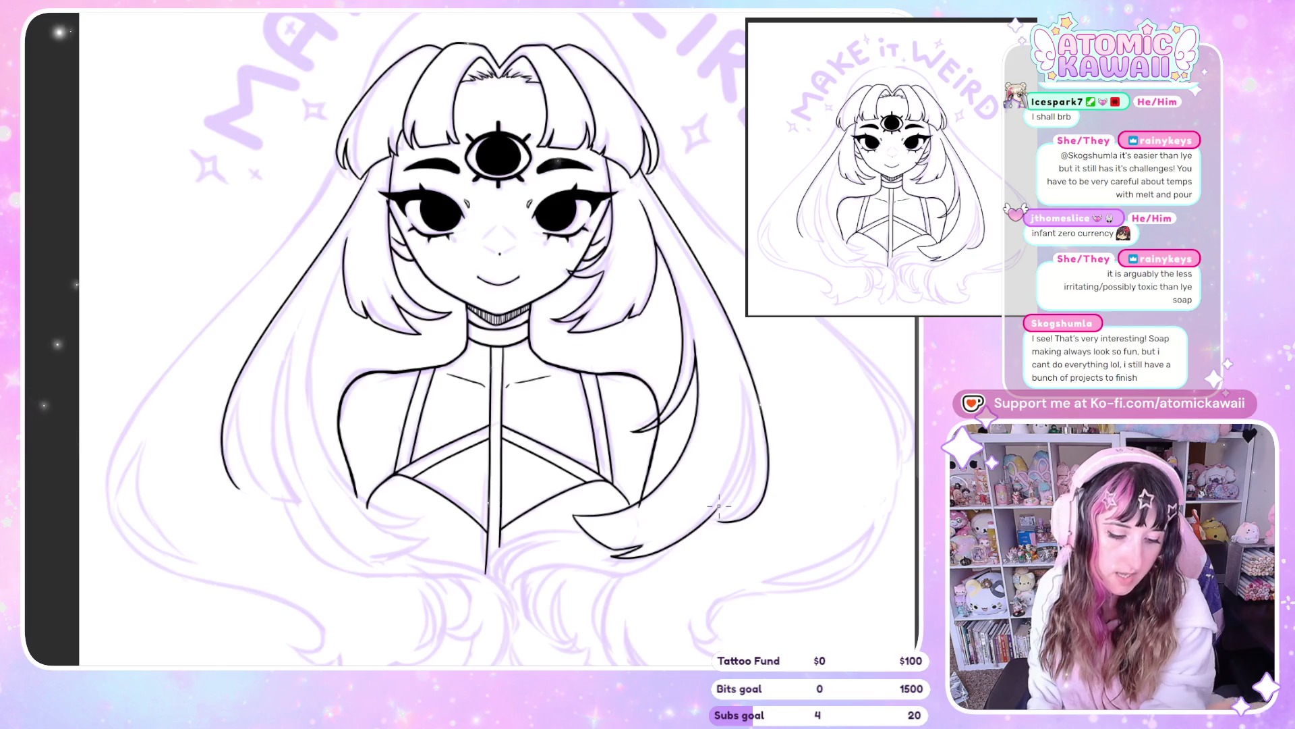
{"action": "key", "text": "m"}
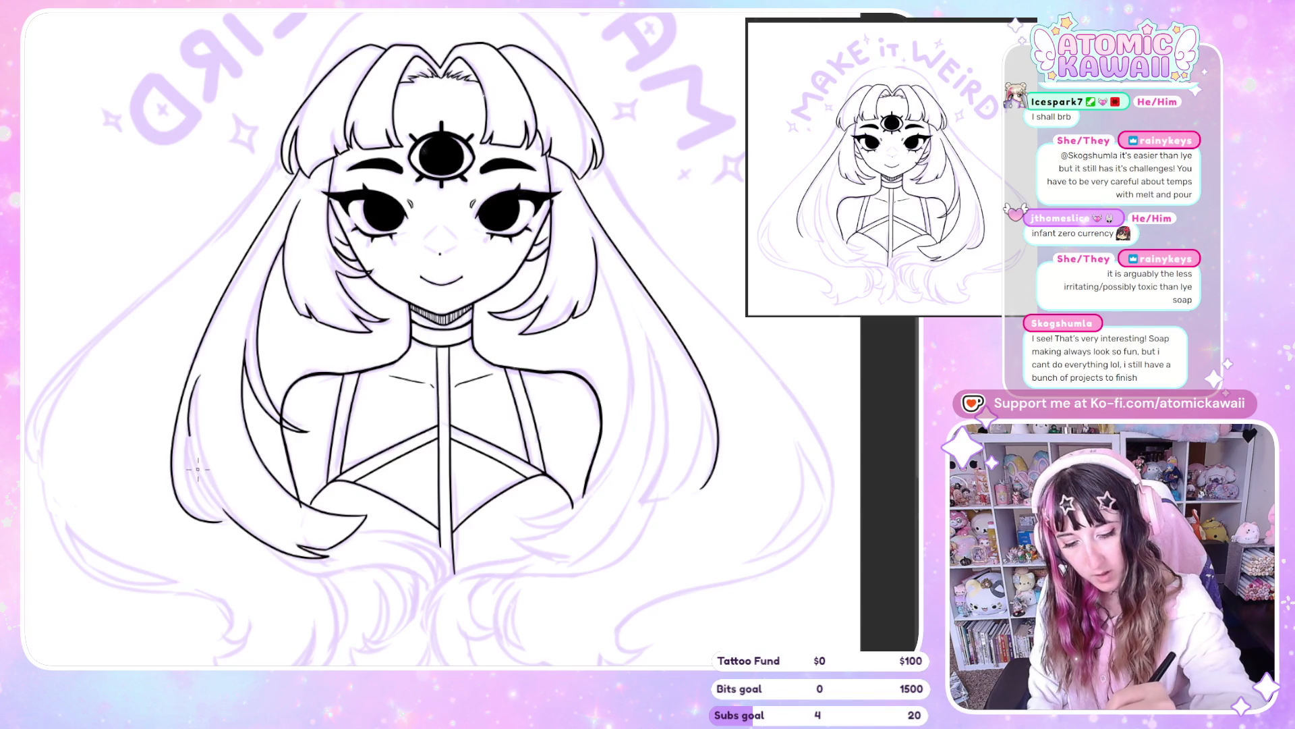
{"action": "mouse_move", "coordinate": [198, 469]}
{"action": "left_mouse_down"}
{"action": "mouse_move", "coordinate": [233, 518]}
{"action": "mouse_move", "coordinate": [204, 372]}
{"action": "mouse_move", "coordinate": [195, 398]}
{"action": "left_mouse_up"}
{"action": "key", "text": "ctrl+z"}
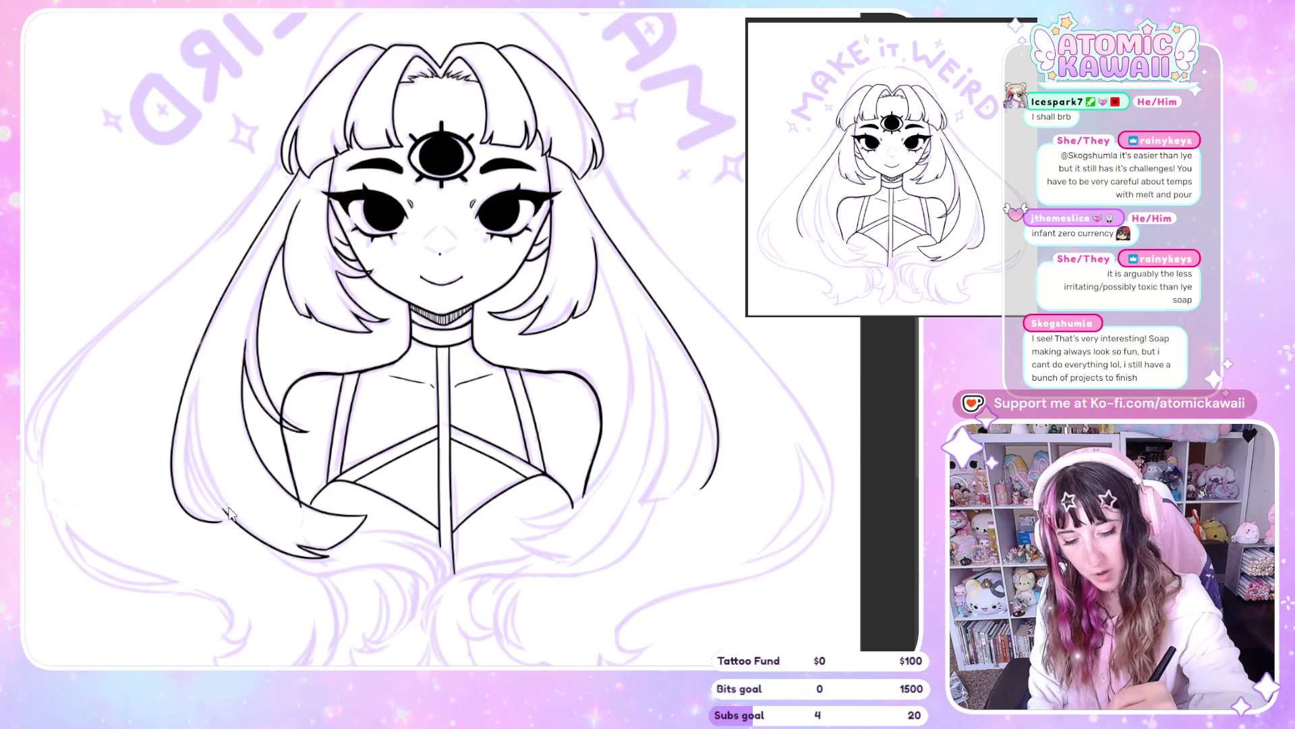
{"action": "mouse_move", "coordinate": [237, 525]}
{"action": "left_mouse_down"}
{"action": "mouse_move", "coordinate": [206, 472]}
{"action": "mouse_move", "coordinate": [193, 369]}
{"action": "mouse_move", "coordinate": [203, 465]}
{"action": "mouse_move", "coordinate": [236, 521]}
{"action": "left_mouse_up"}
{"action": "key", "text": "ctrl+z"}
{"action": "key", "text": "ctrl+z"}
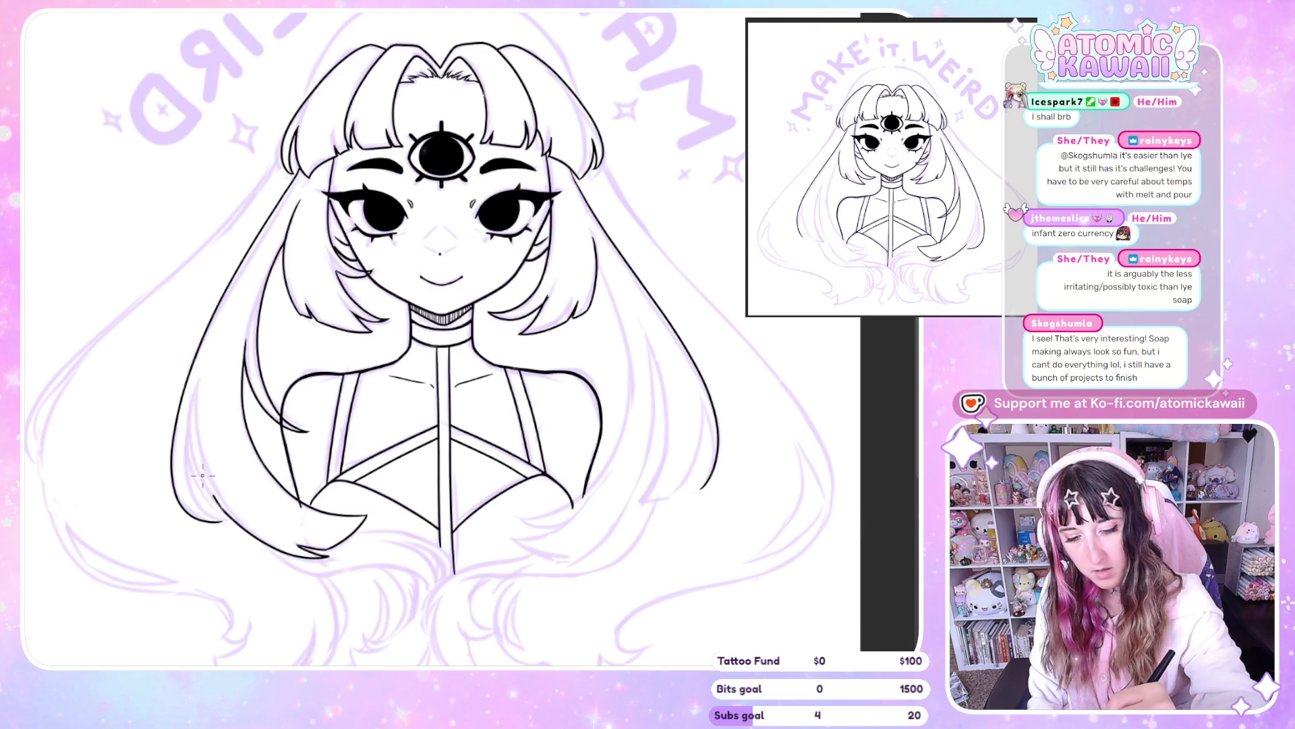
{"action": "left_click_drag", "start_coordinate": [203, 475], "coordinate": [207, 405]}
Redraw the right hair strand outline downward, then mirror the view to check the drawing
{"action": "left_click_drag", "start_coordinate": [237, 479], "coordinate": [294, 479]}
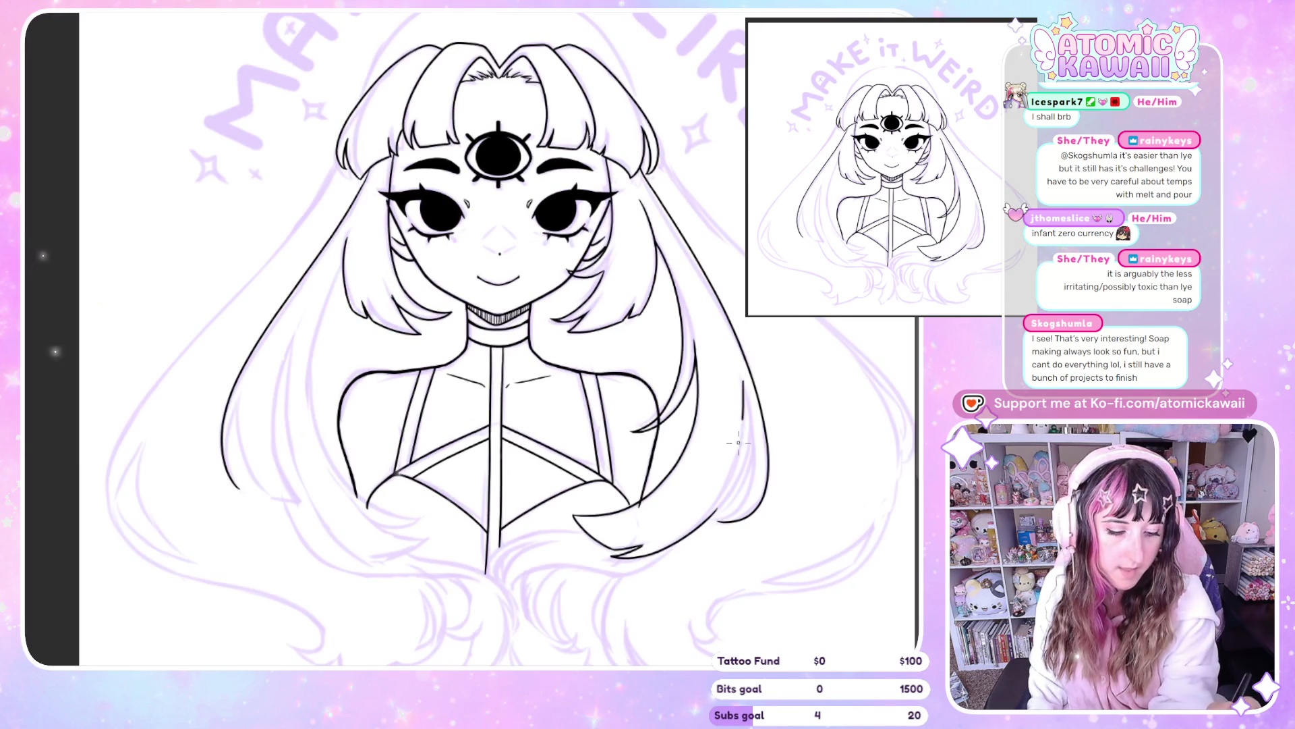
{"action": "key", "text": "ctrl+z"}
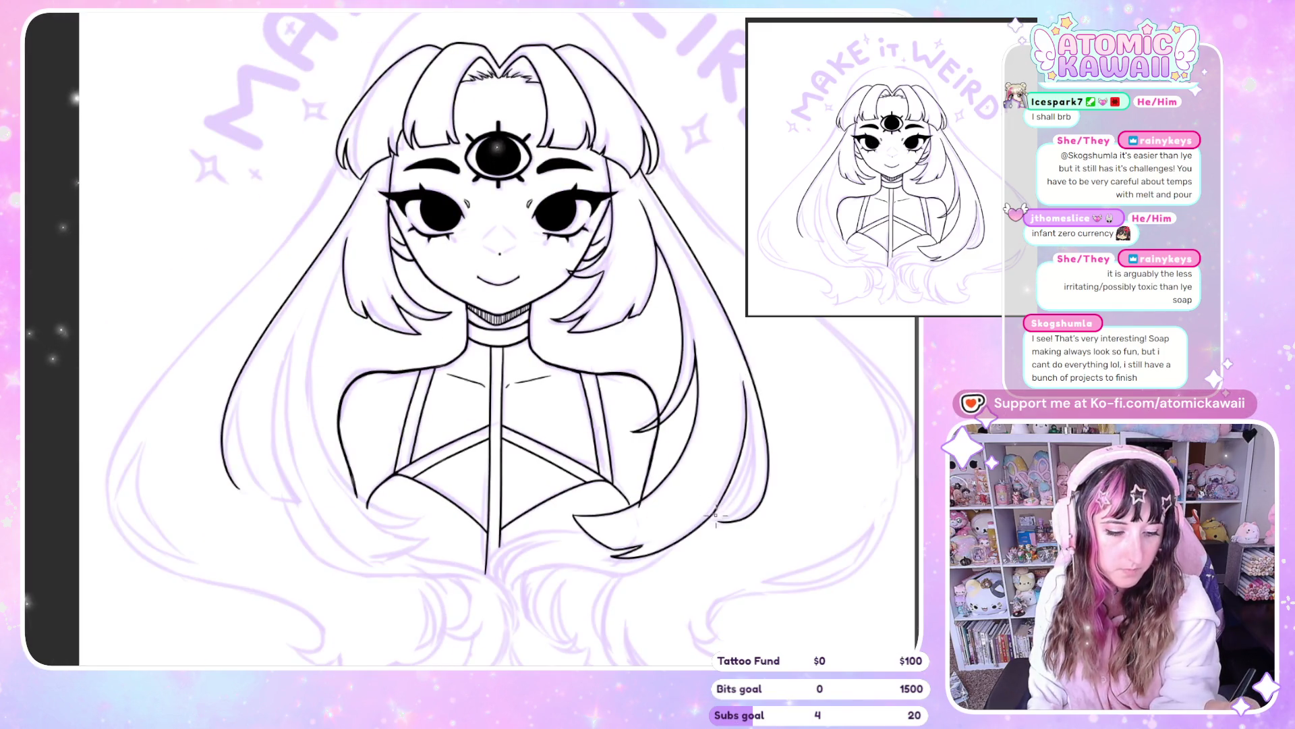
{"action": "key", "text": "ctrl+z"}
{"action": "left_click_drag", "start_coordinate": [743, 390], "coordinate": [714, 533]}
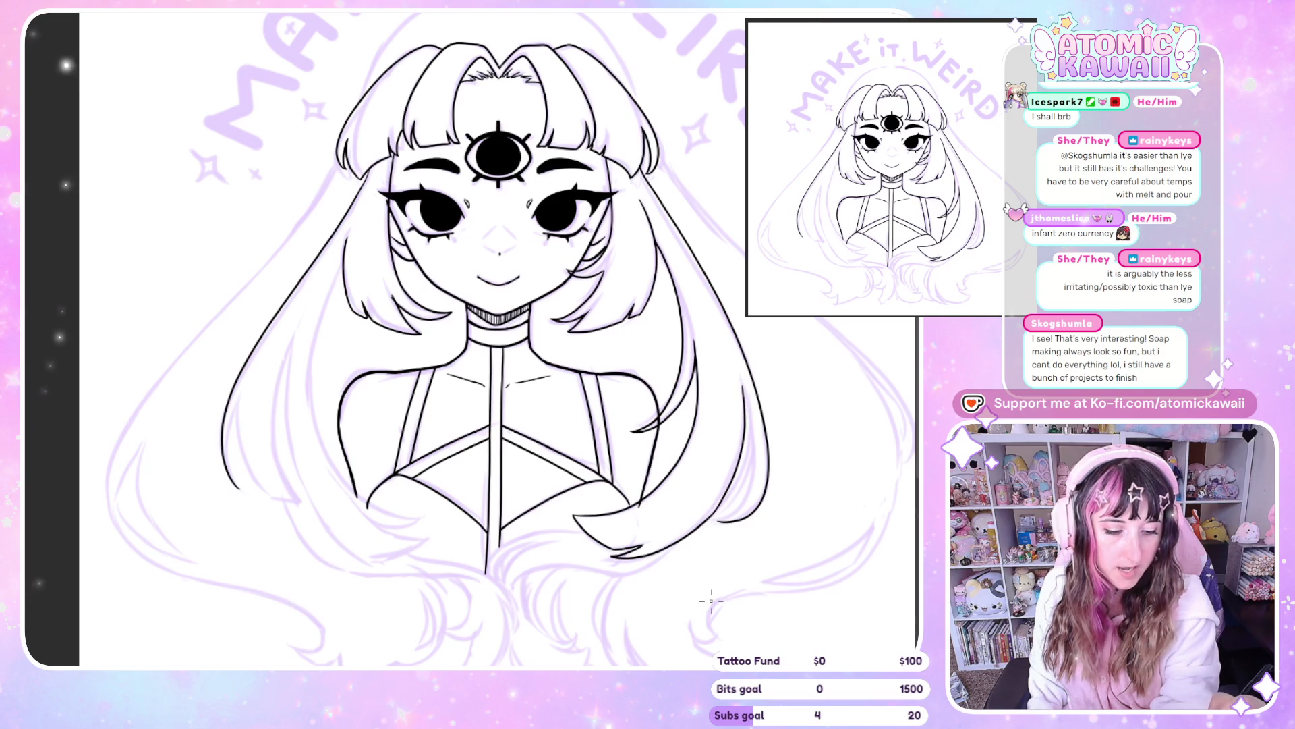
{"action": "key", "text": "h"}
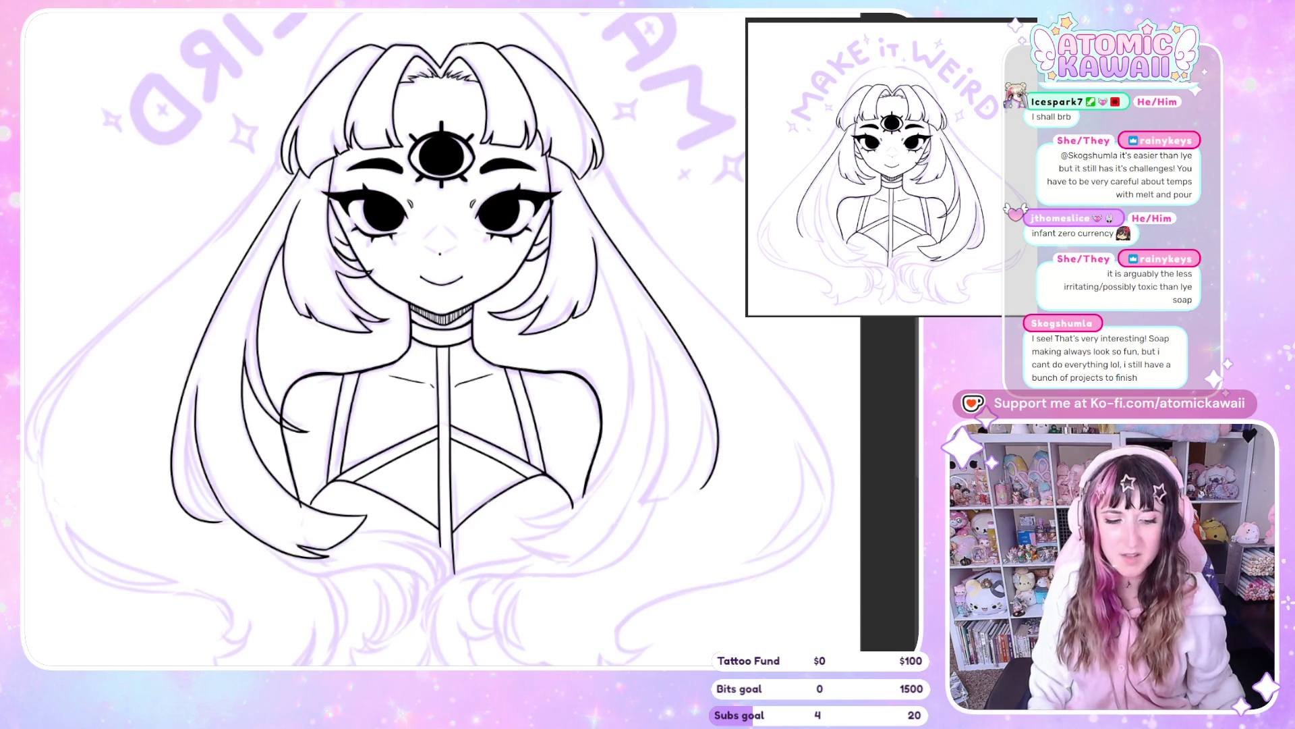
Tilt the canvas view steeply, toggle mirroring, then straighten it upright showing the whole canvas
{"action": "key", "text": "h"}
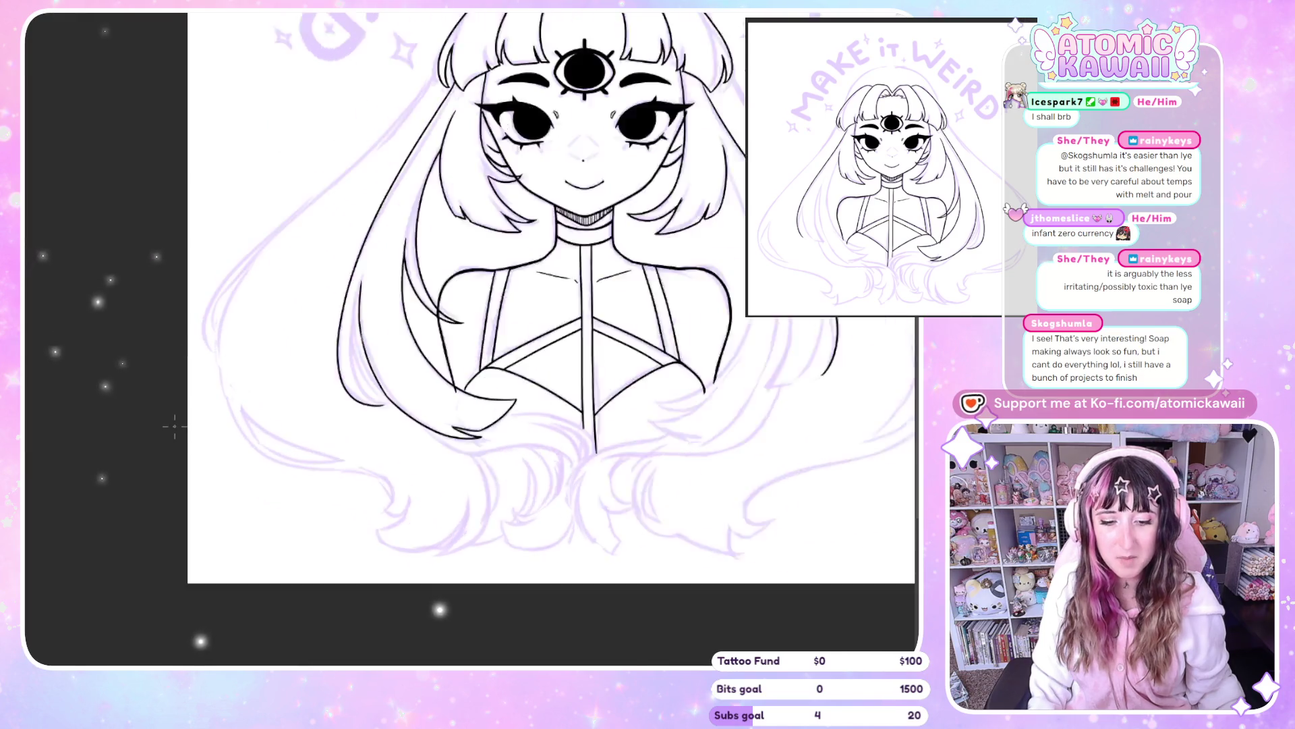
{"action": "left_click_drag", "start_coordinate": [324, 524], "coordinate": [277, 640]}
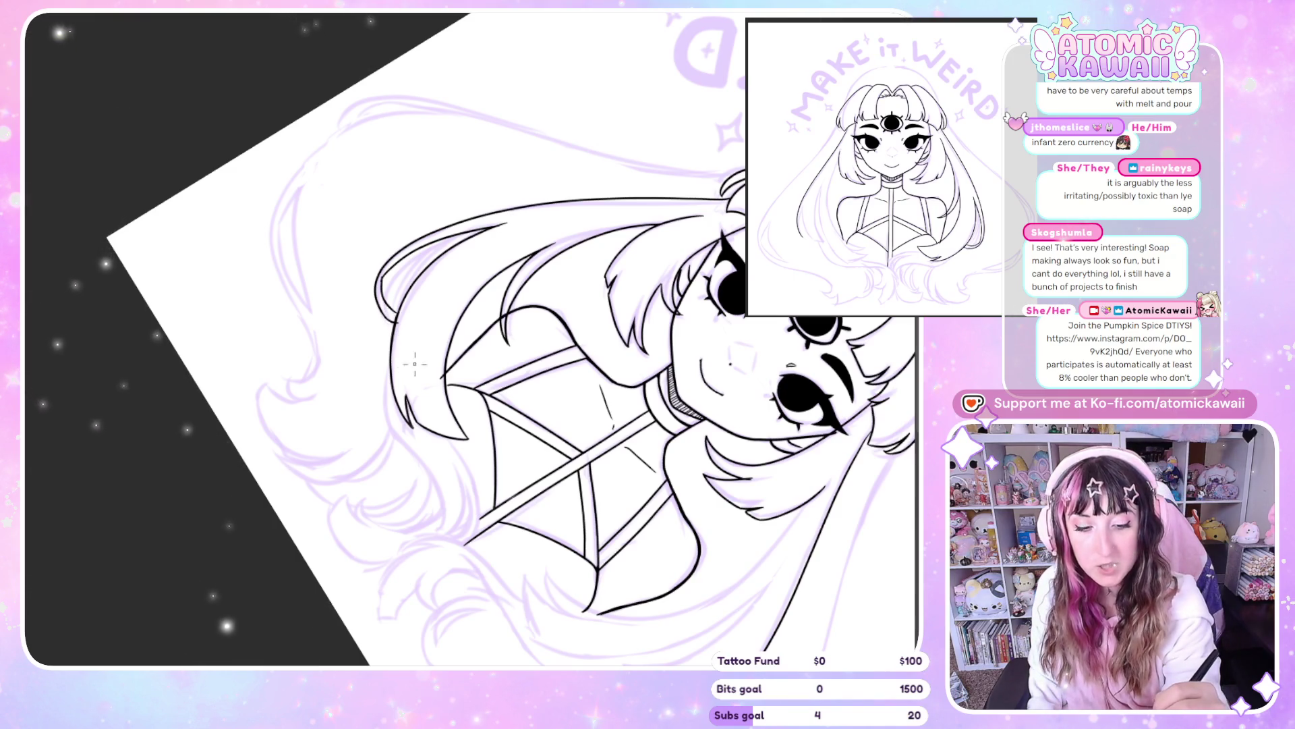
{"action": "key", "text": "h"}
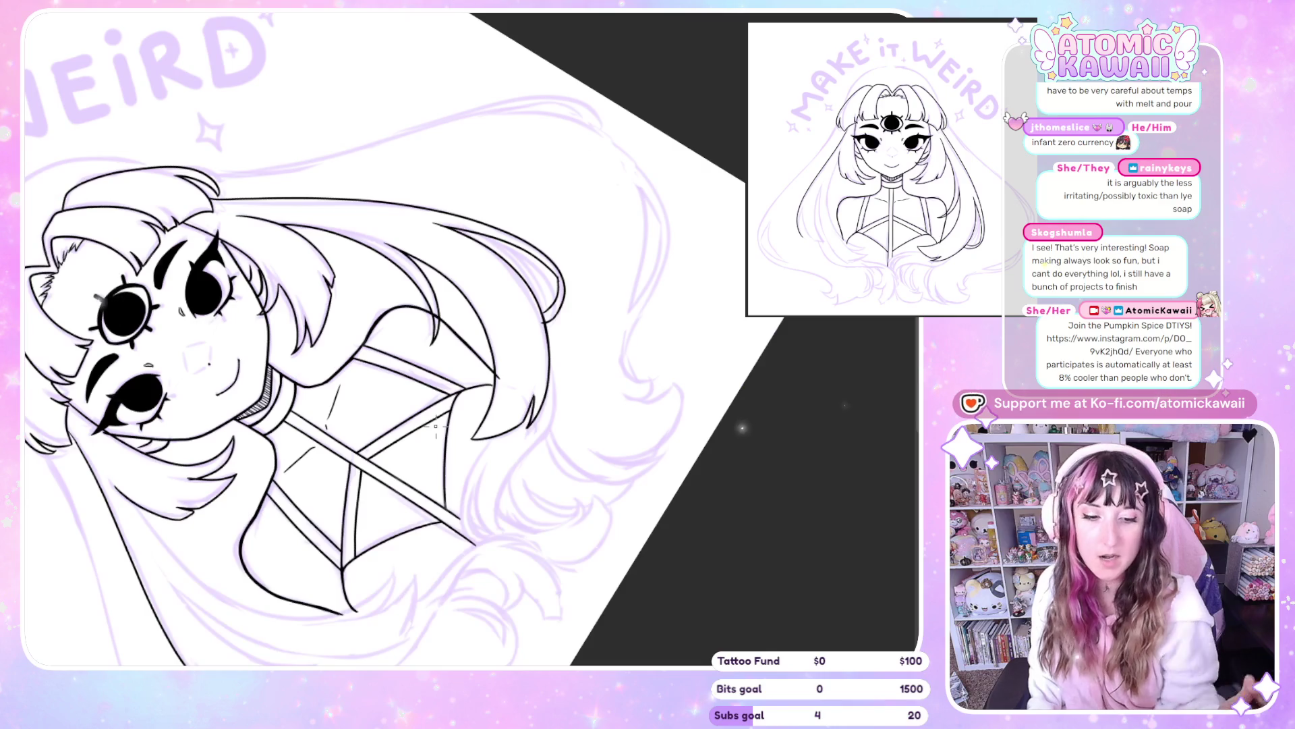
{"action": "scroll", "coordinate": [436, 426], "scroll_direction": "down", "scroll_amount": 3}
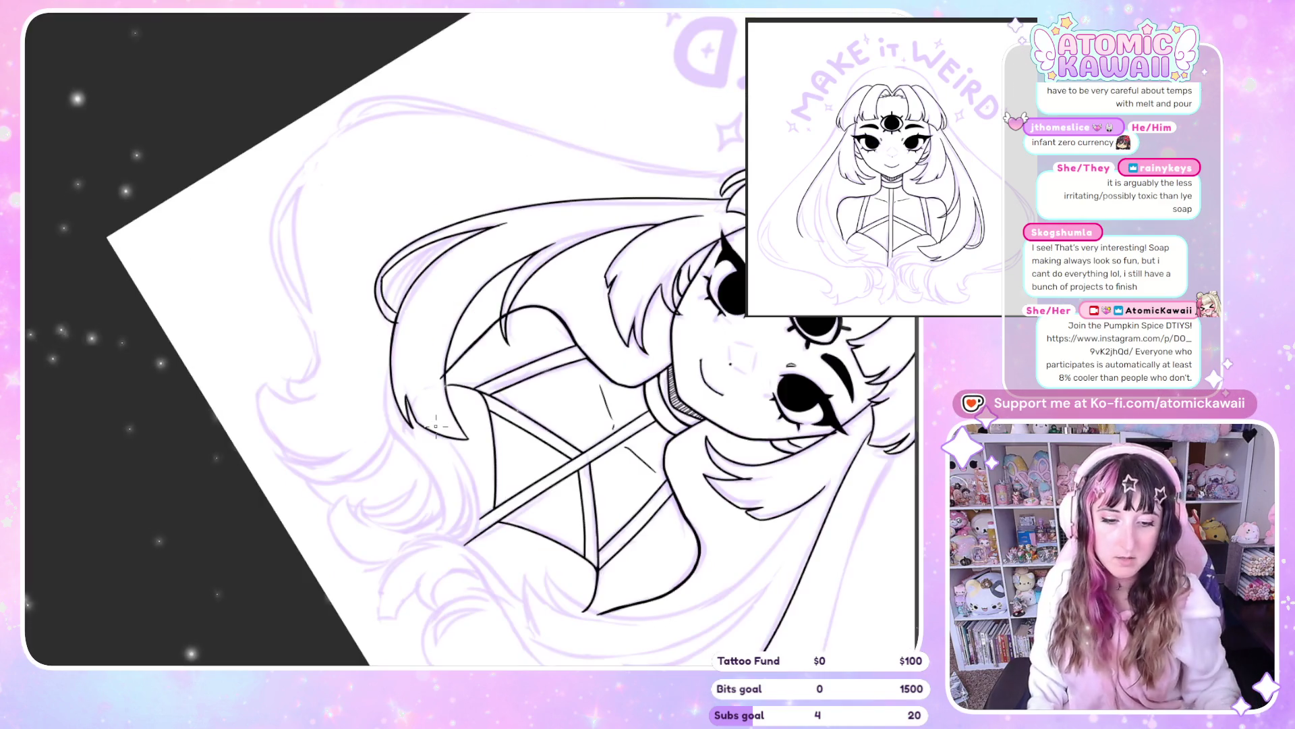
{"action": "key", "text": "h"}
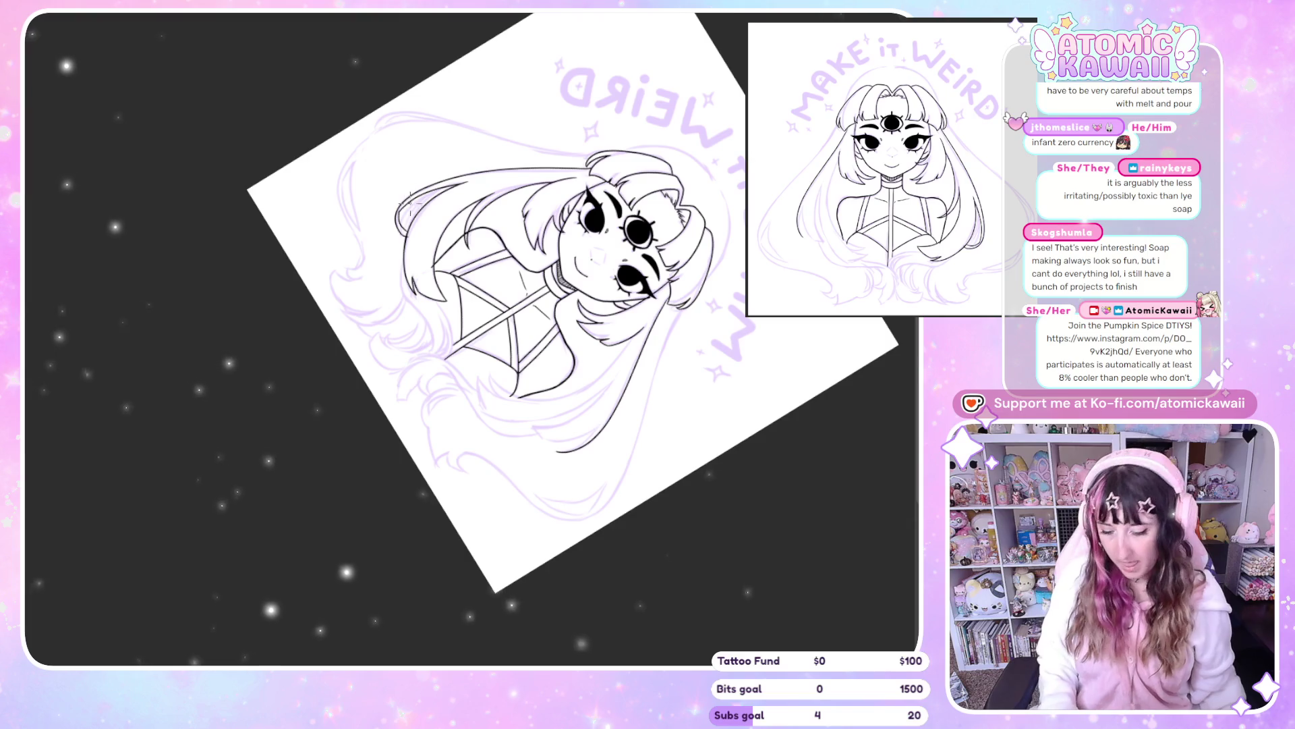
{"action": "key", "text": "ctrl+0"}
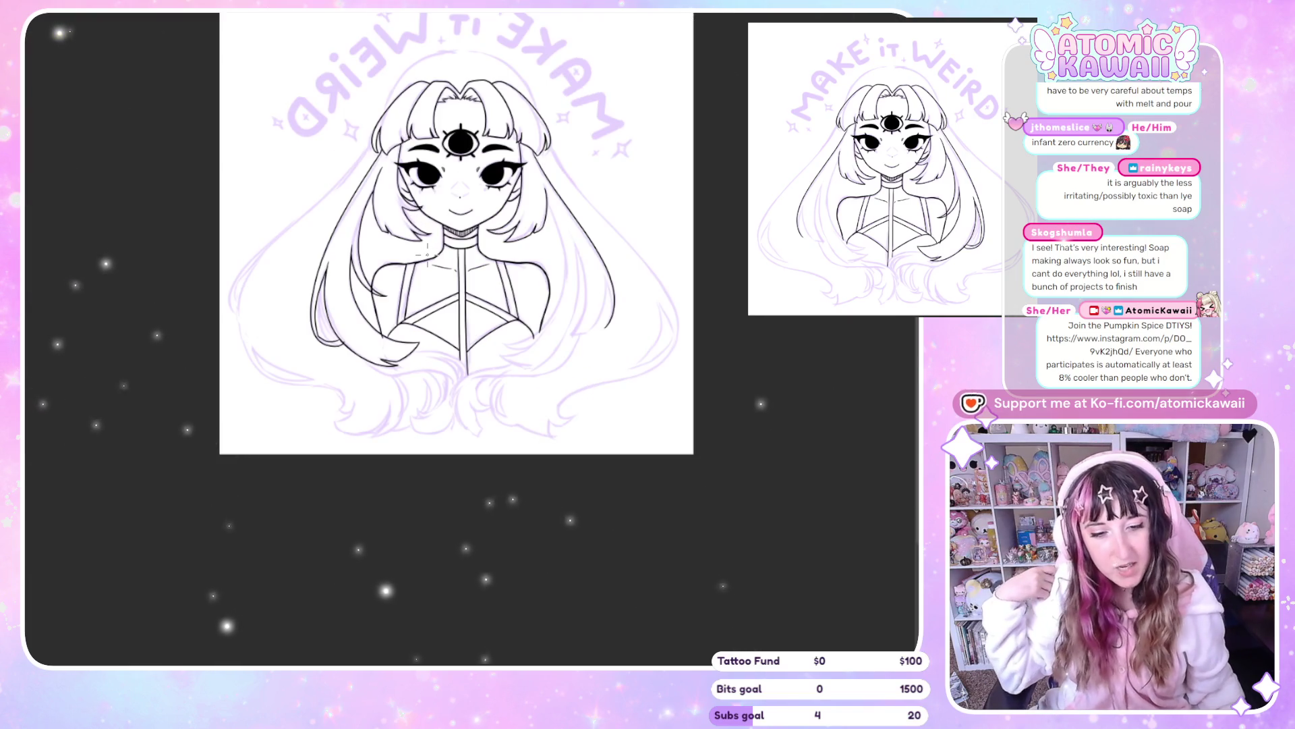
Unmirror the canvas so the title reads normally, then zoom in on the girl's head and shoulders
{"action": "key", "text": "h"}
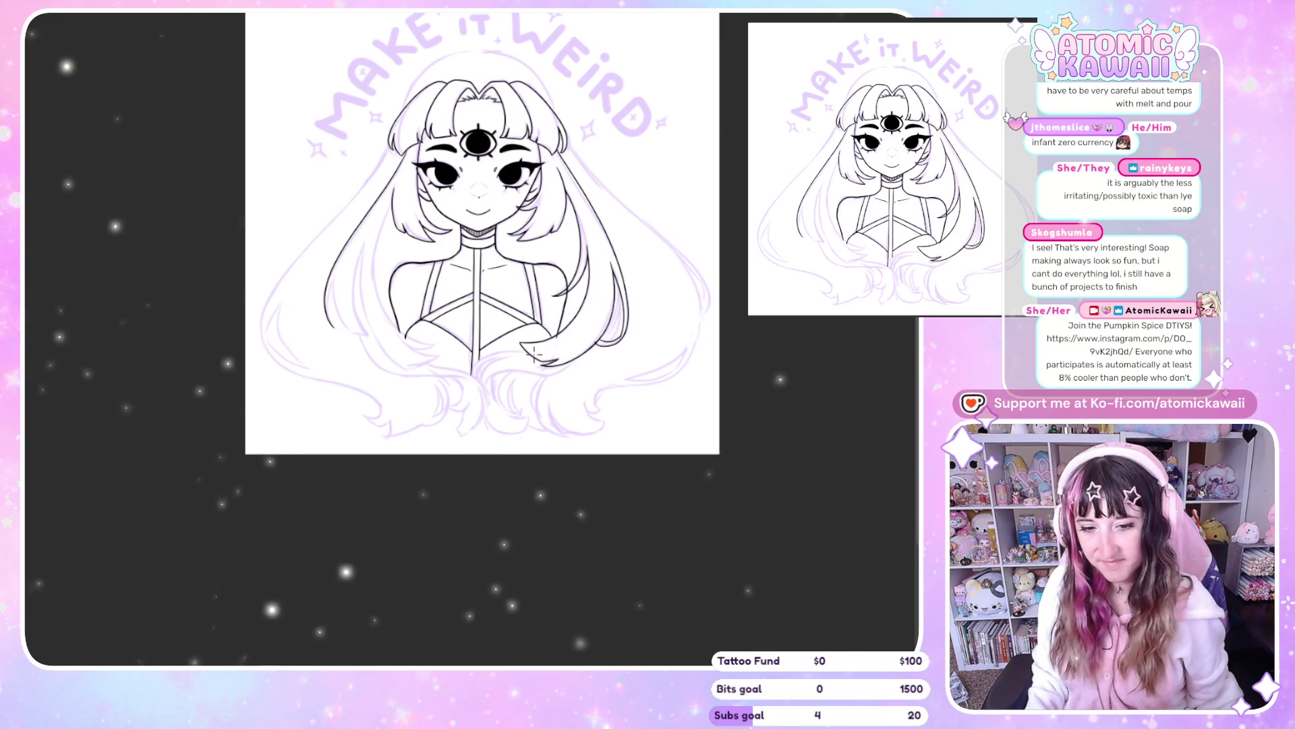
{"action": "scroll", "coordinate": [554, 103], "scroll_direction": "up", "scroll_amount": 2}
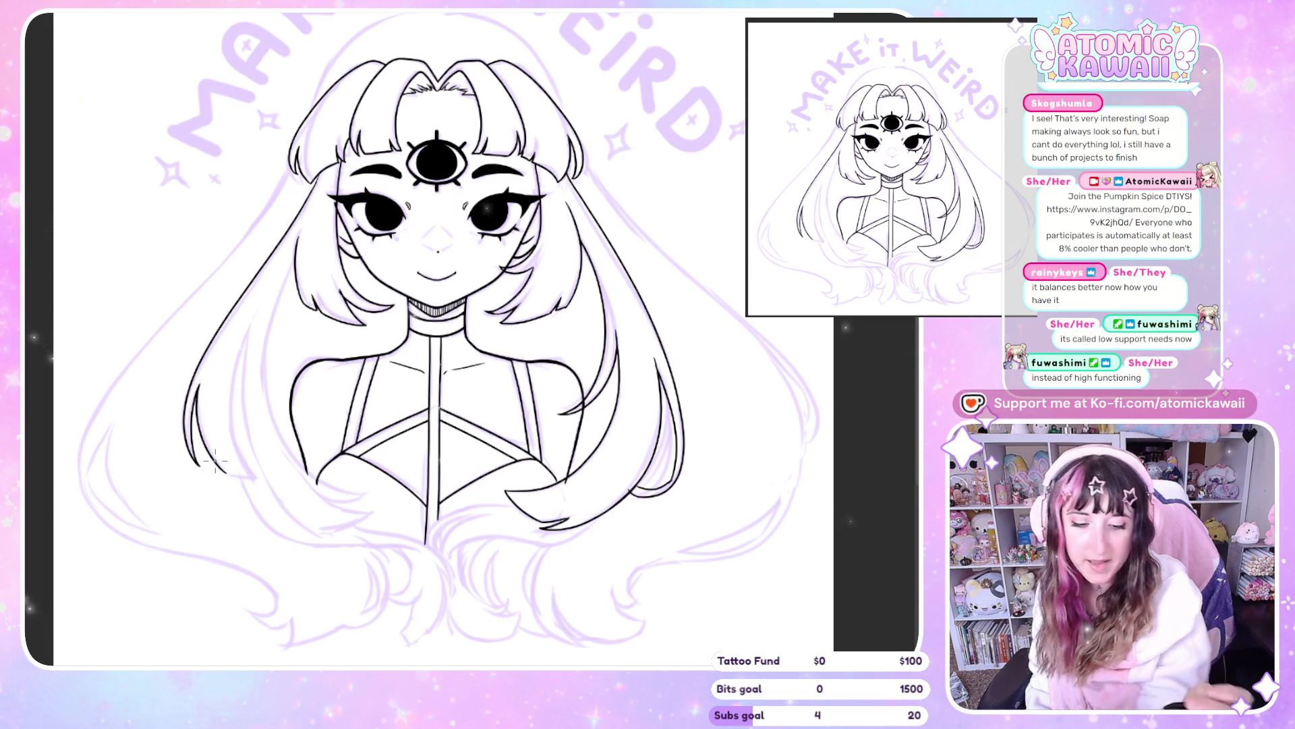
Flip the canvas view between mirrored and normal several times, panning across the lineart to compare
{"action": "key", "text": "m"}
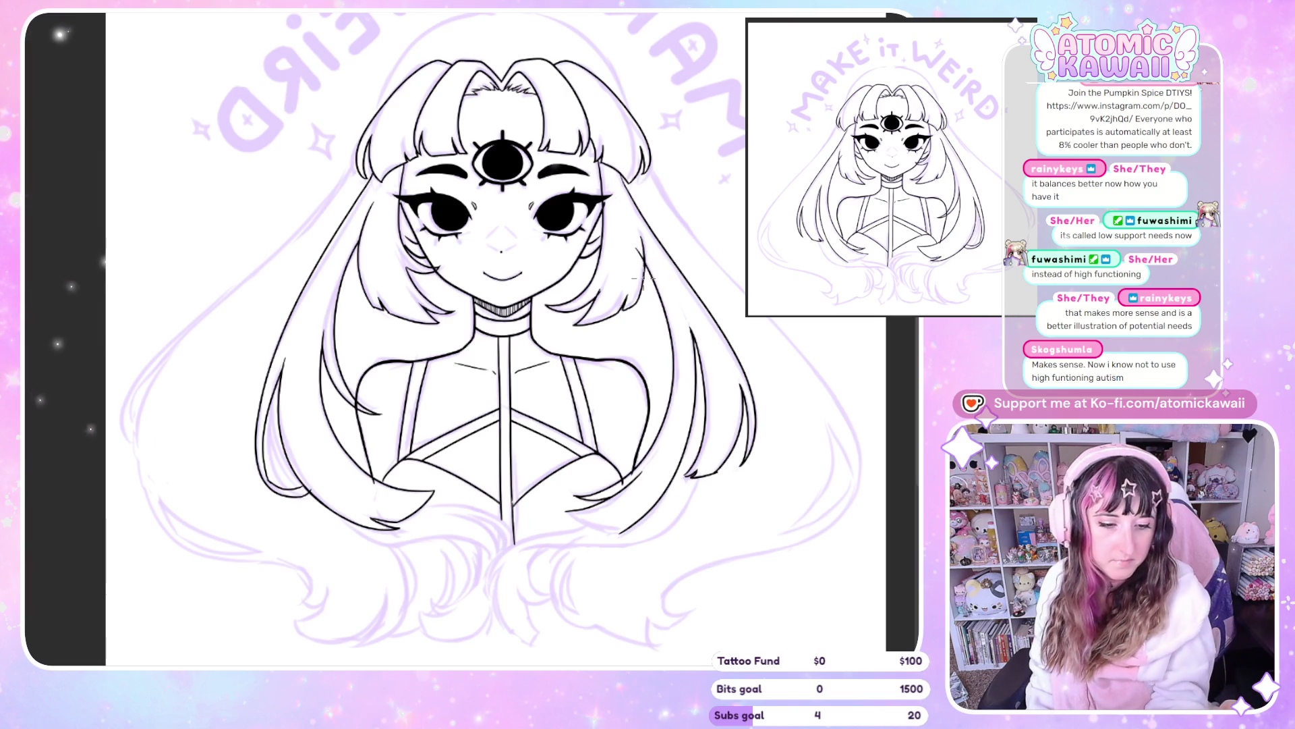
{"action": "scroll", "coordinate": [643, 278], "scroll_direction": "right", "scroll_amount": 2}
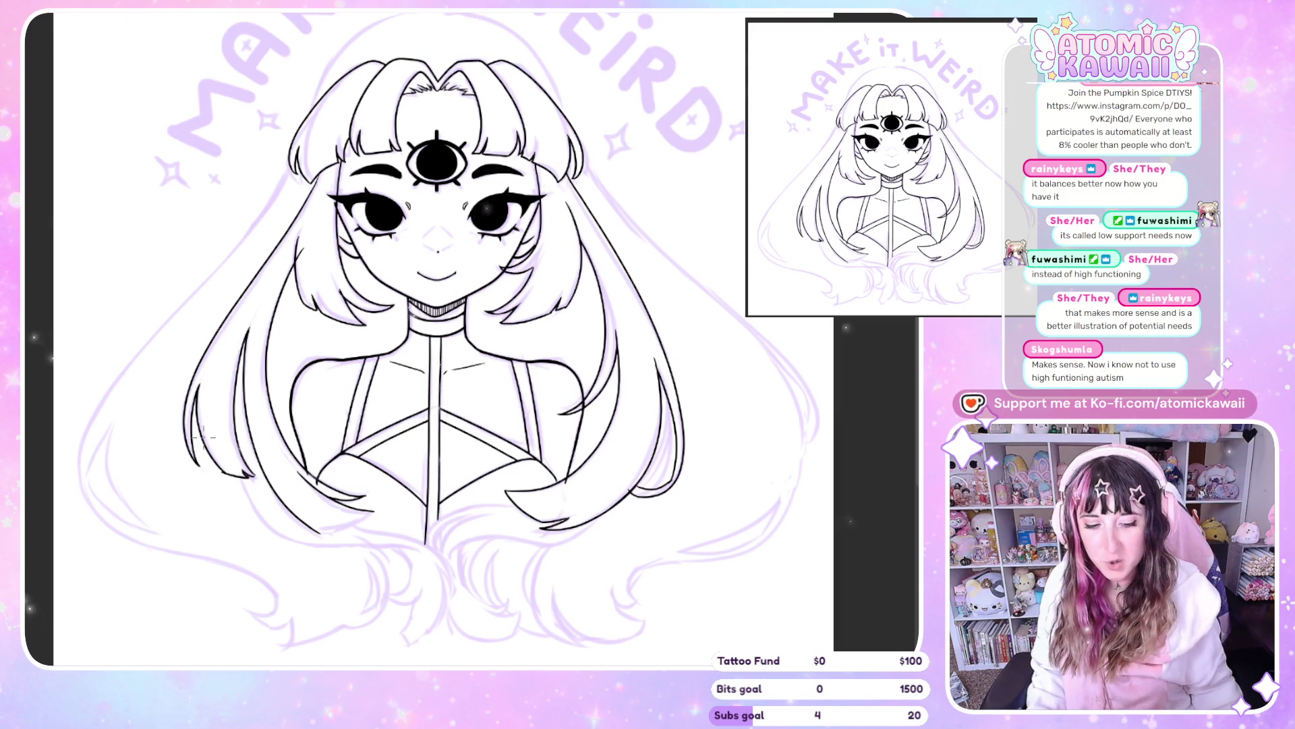
{"action": "scroll", "coordinate": [202, 437], "scroll_direction": "left", "scroll_amount": 2}
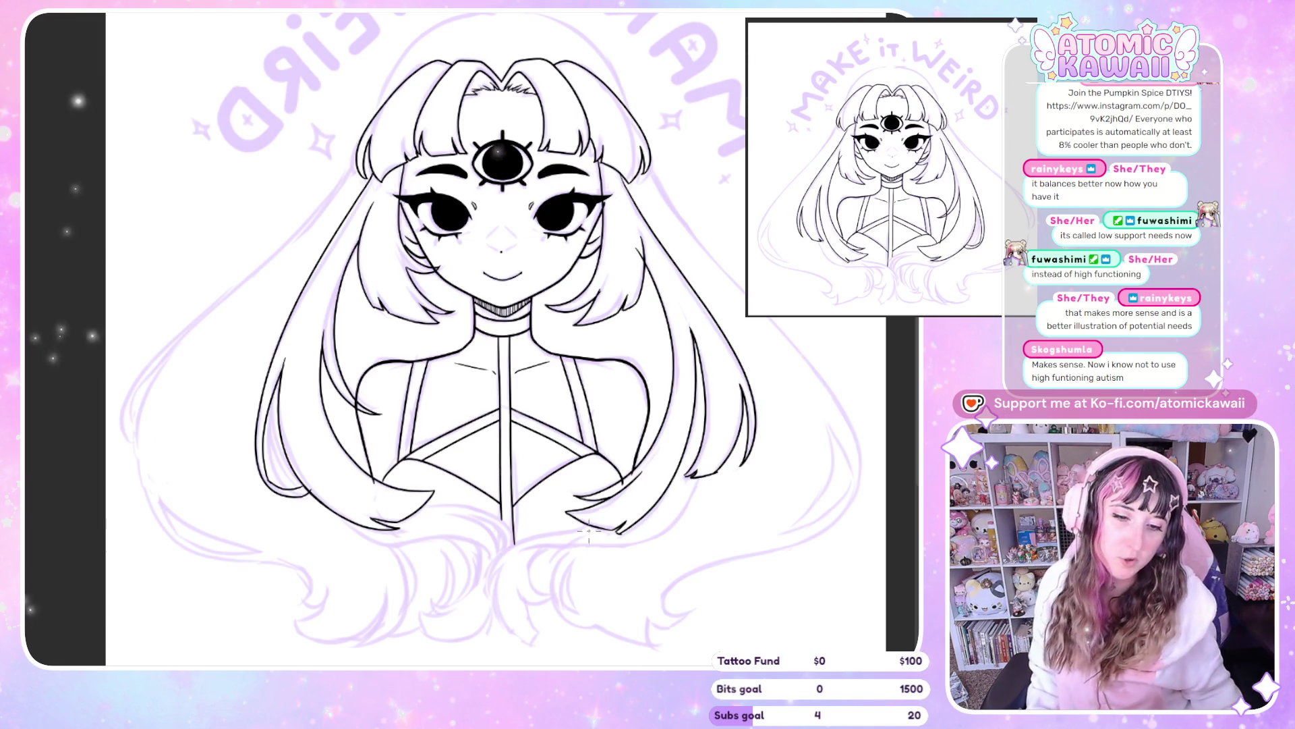
{"action": "scroll", "coordinate": [414, 351], "scroll_direction": "down", "scroll_amount": 3}
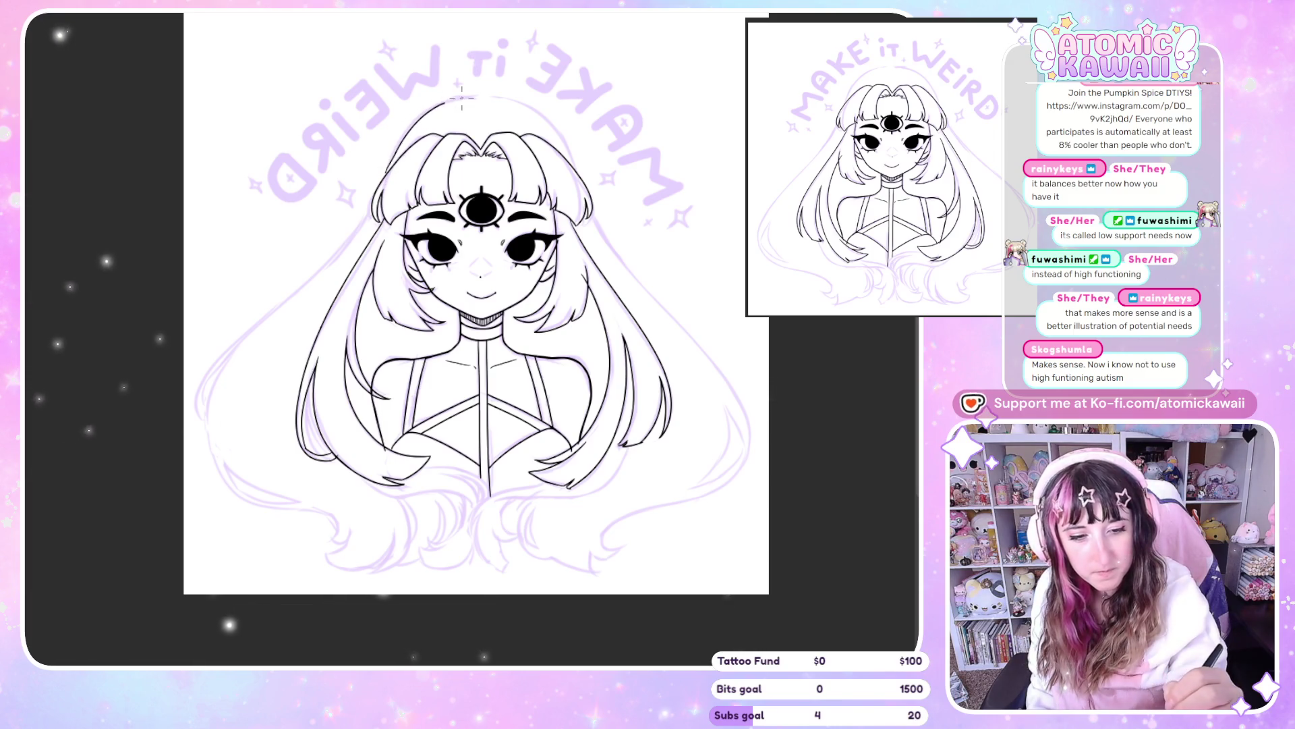
{"action": "key", "text": "h"}
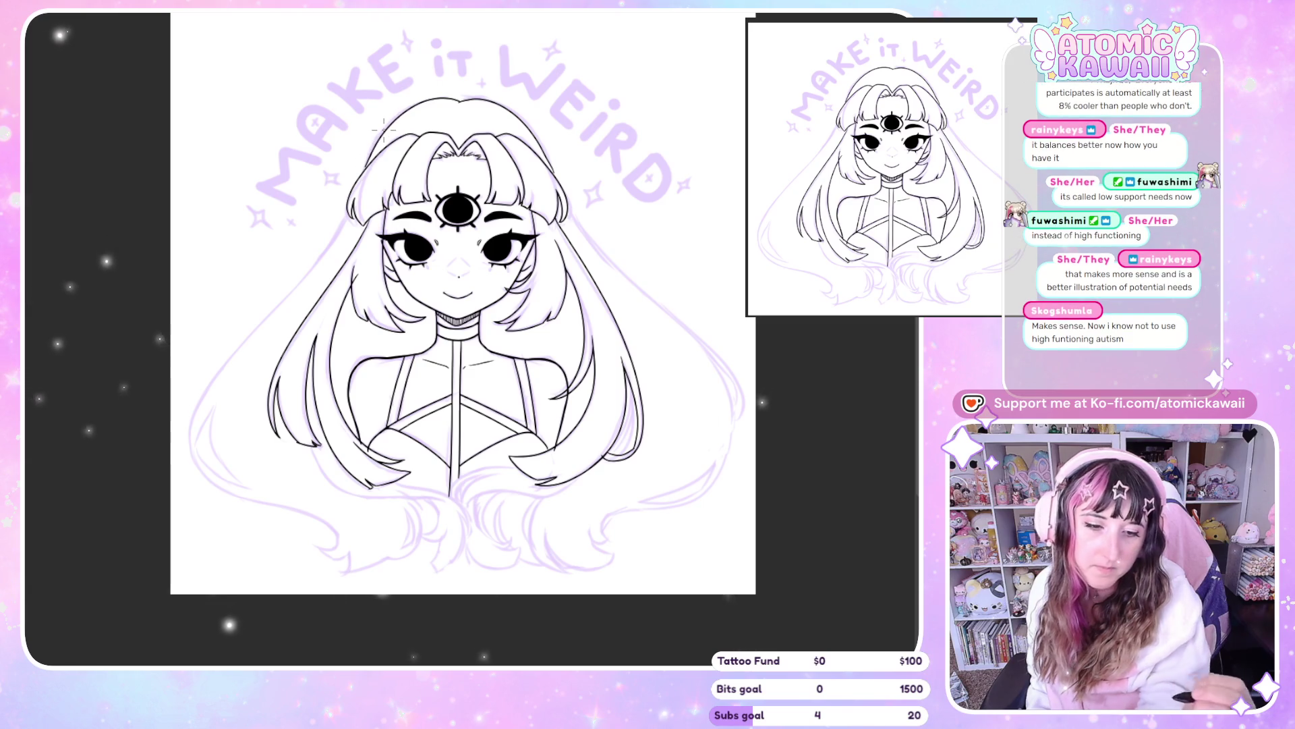
{"action": "key", "text": "h"}
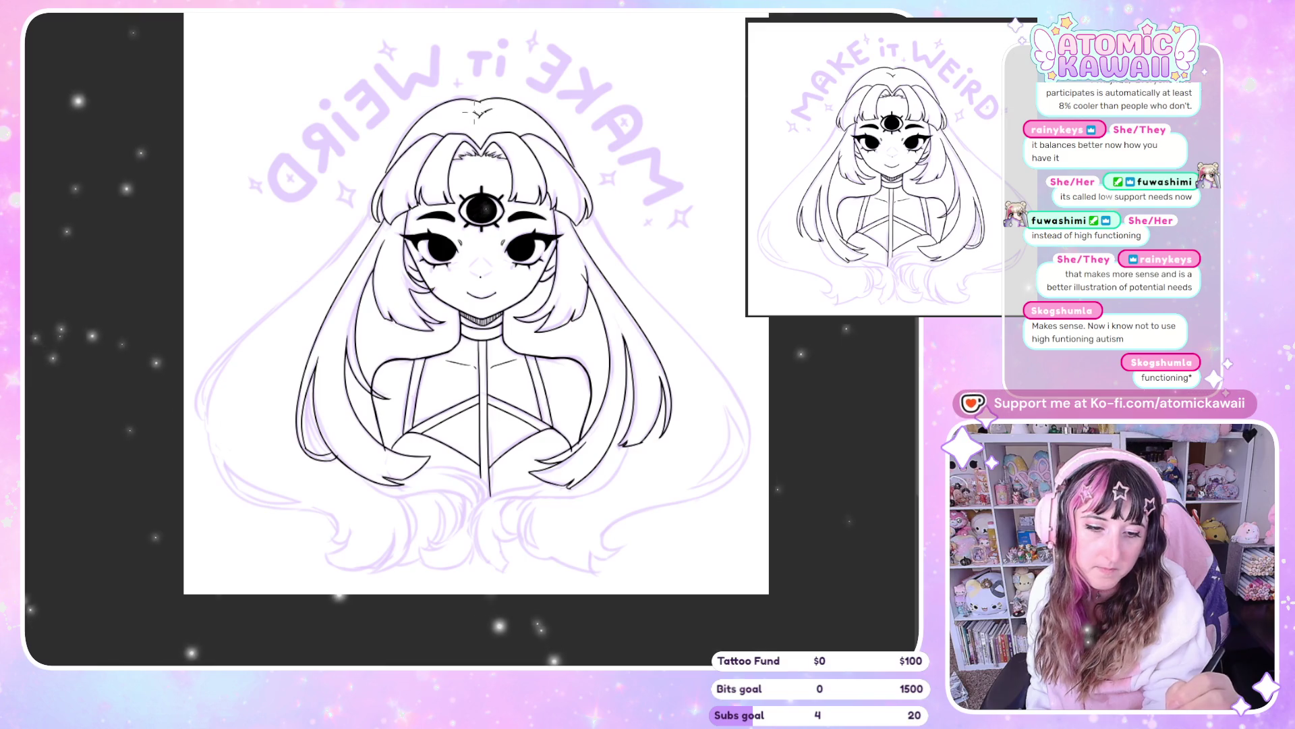
Draw a short hair strand at the part on top of the head, checking it mirrored
{"action": "key", "text": "h"}
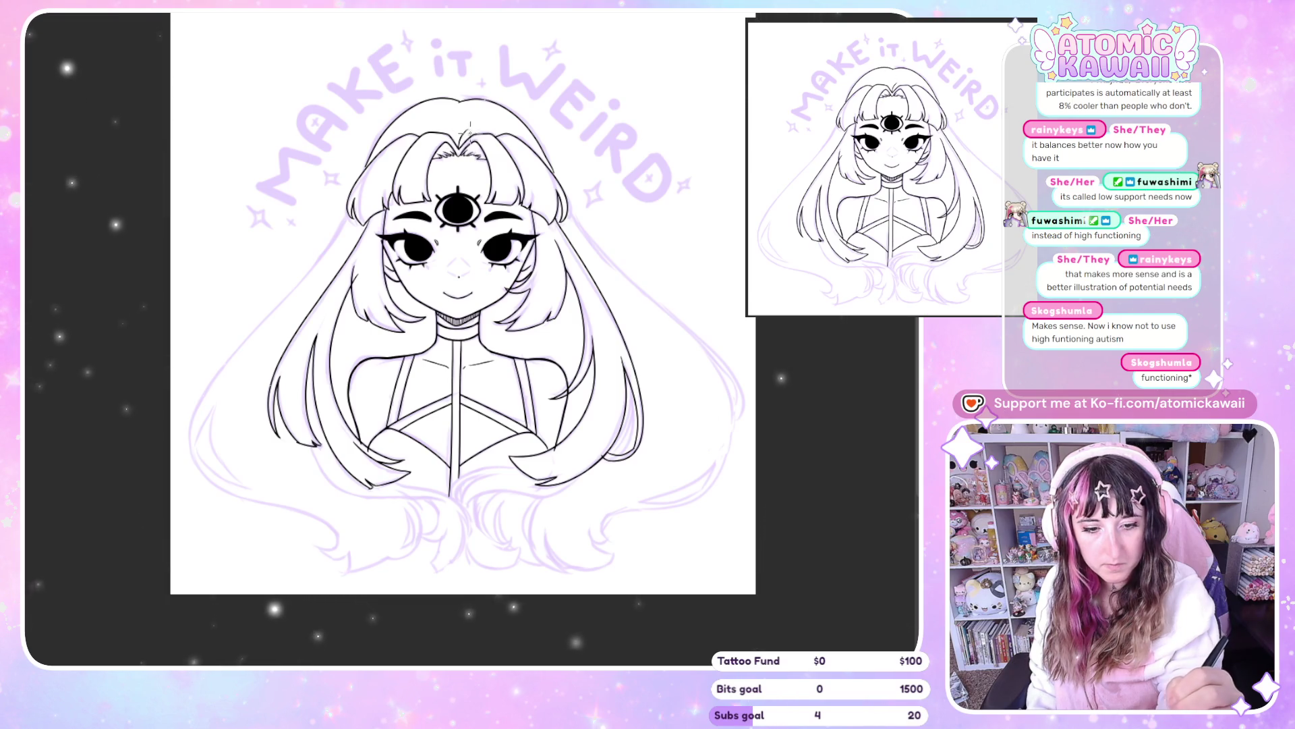
{"action": "left_click_drag", "start_coordinate": [470, 124], "coordinate": [462, 135]}
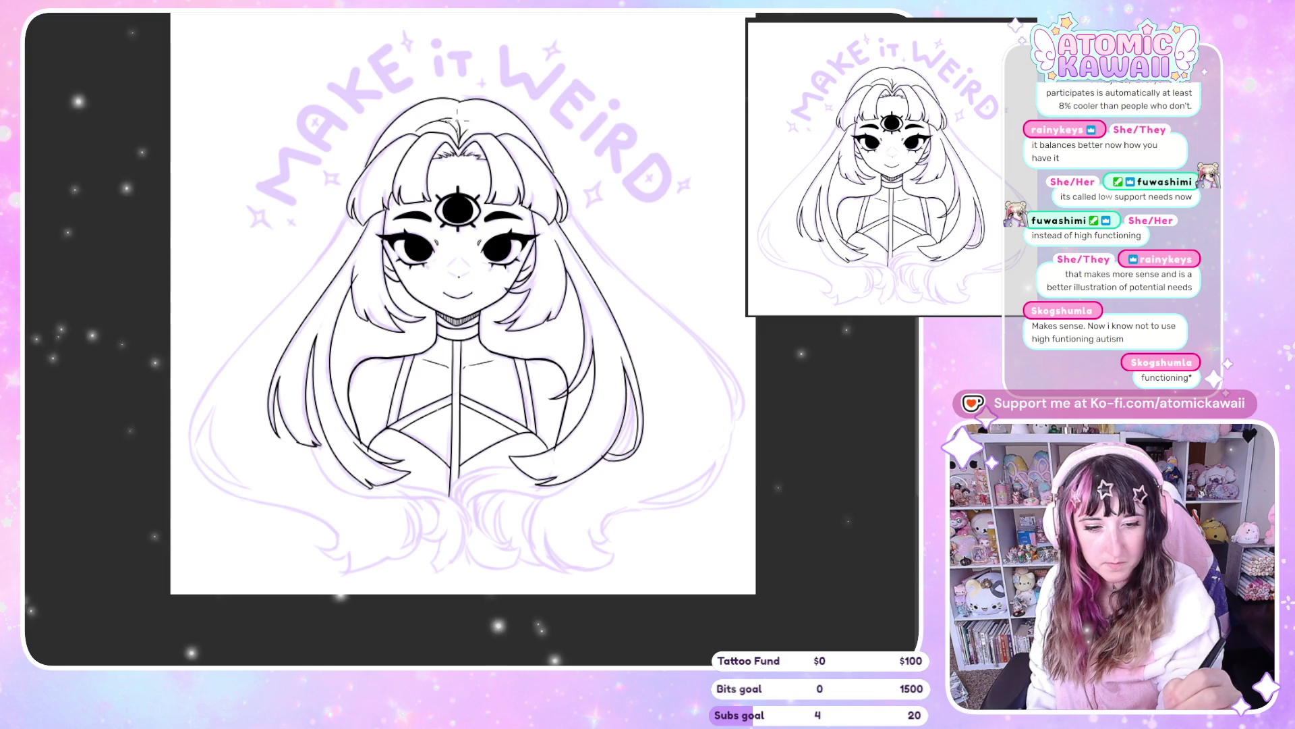
{"action": "key", "text": "h"}
{"action": "key", "text": "h"}
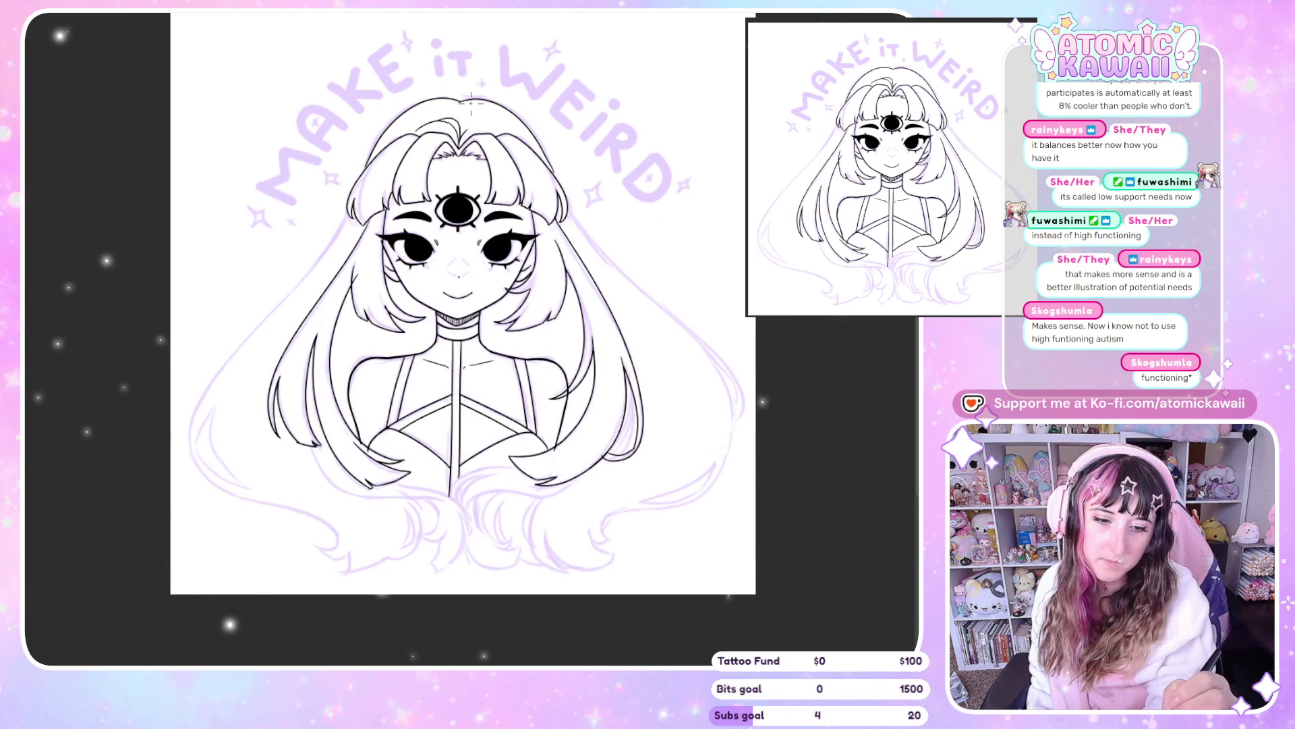
{"action": "key", "text": "h"}
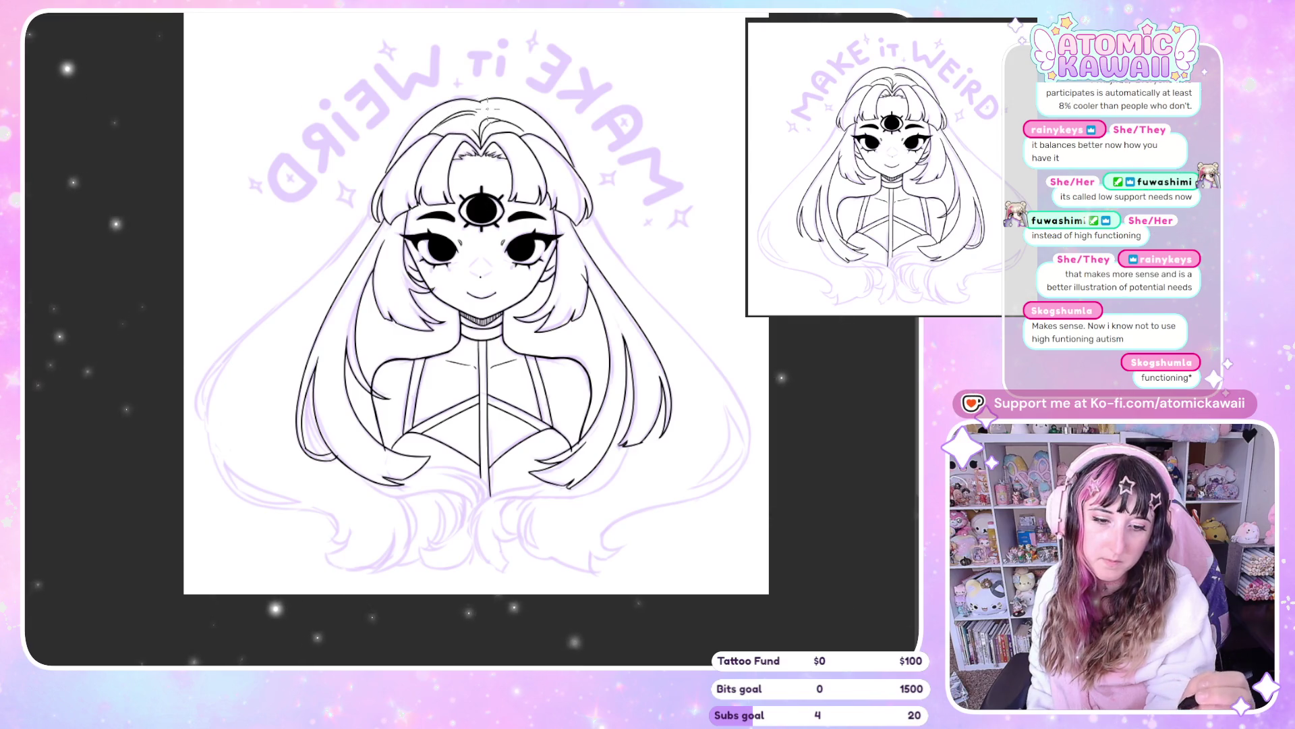
{"action": "key", "text": "h"}
{"action": "key", "text": "h"}
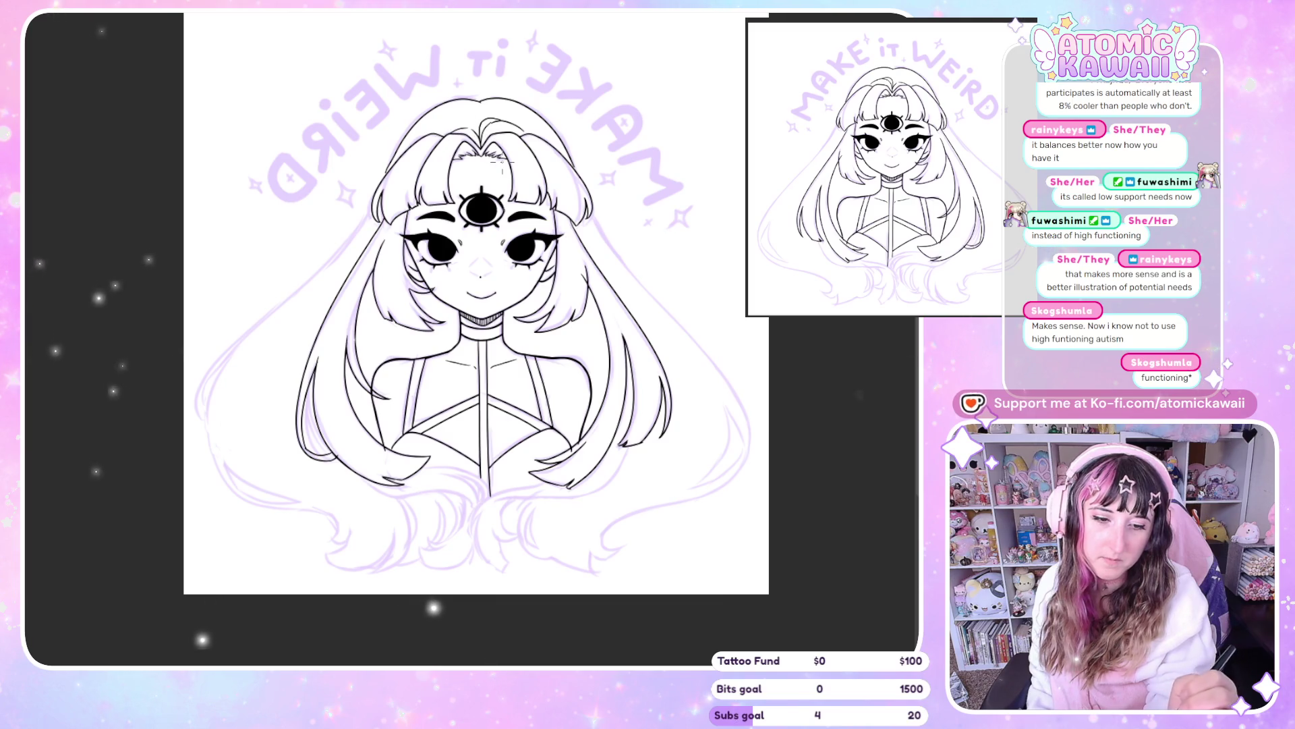
Add a second strand at the hair part, check the close-up mirrored, and fit the drawing to the window
{"action": "left_click_drag", "start_coordinate": [501, 120], "coordinate": [482, 135]}
{"action": "key", "text": "h"}
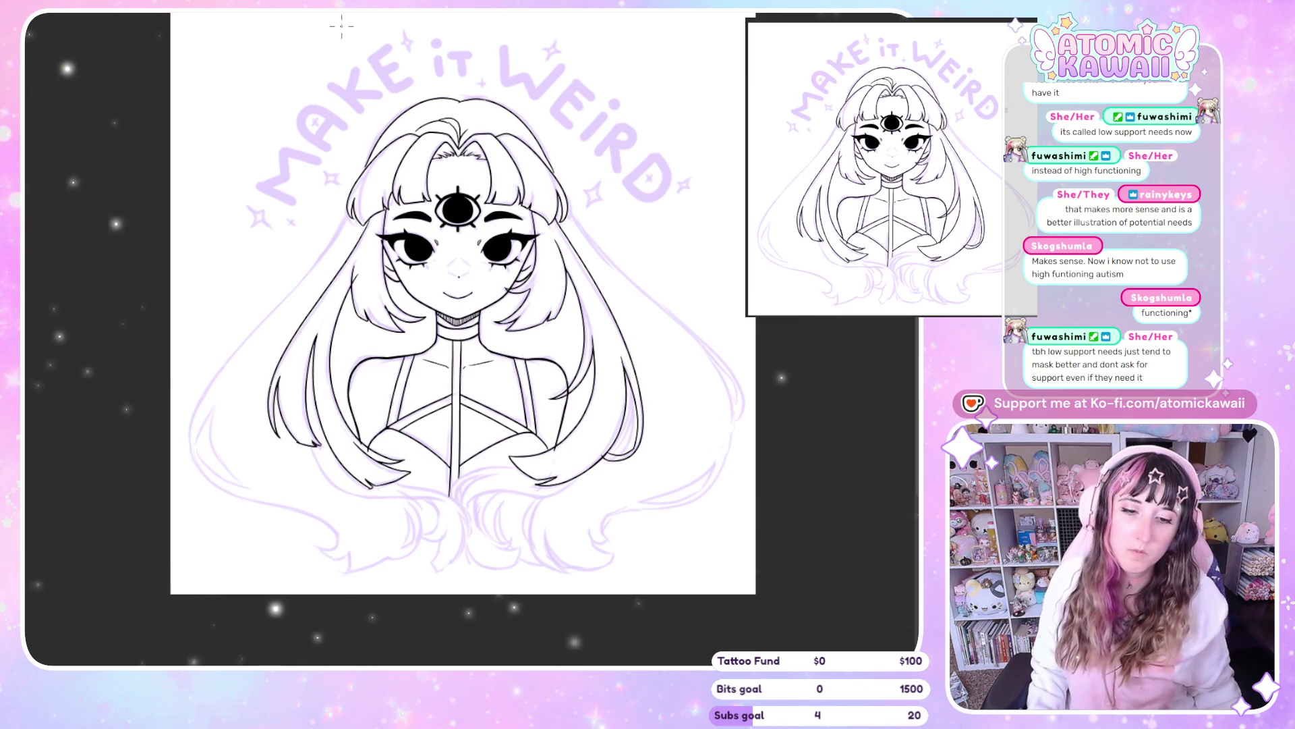
{"action": "scroll", "coordinate": [527, 114], "scroll_direction": "up", "scroll_amount": 3}
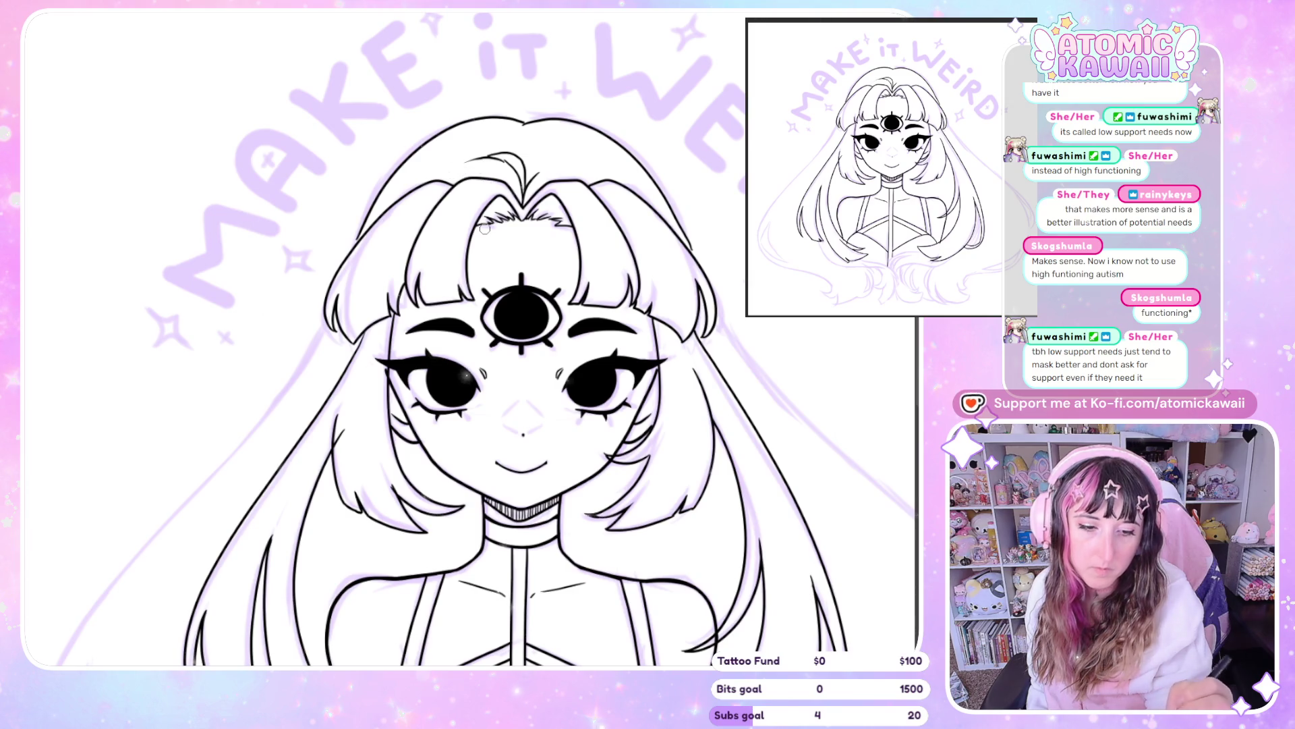
{"action": "key", "text": "h"}
{"action": "key", "text": "h"}
{"action": "key", "text": "ctrl+0"}
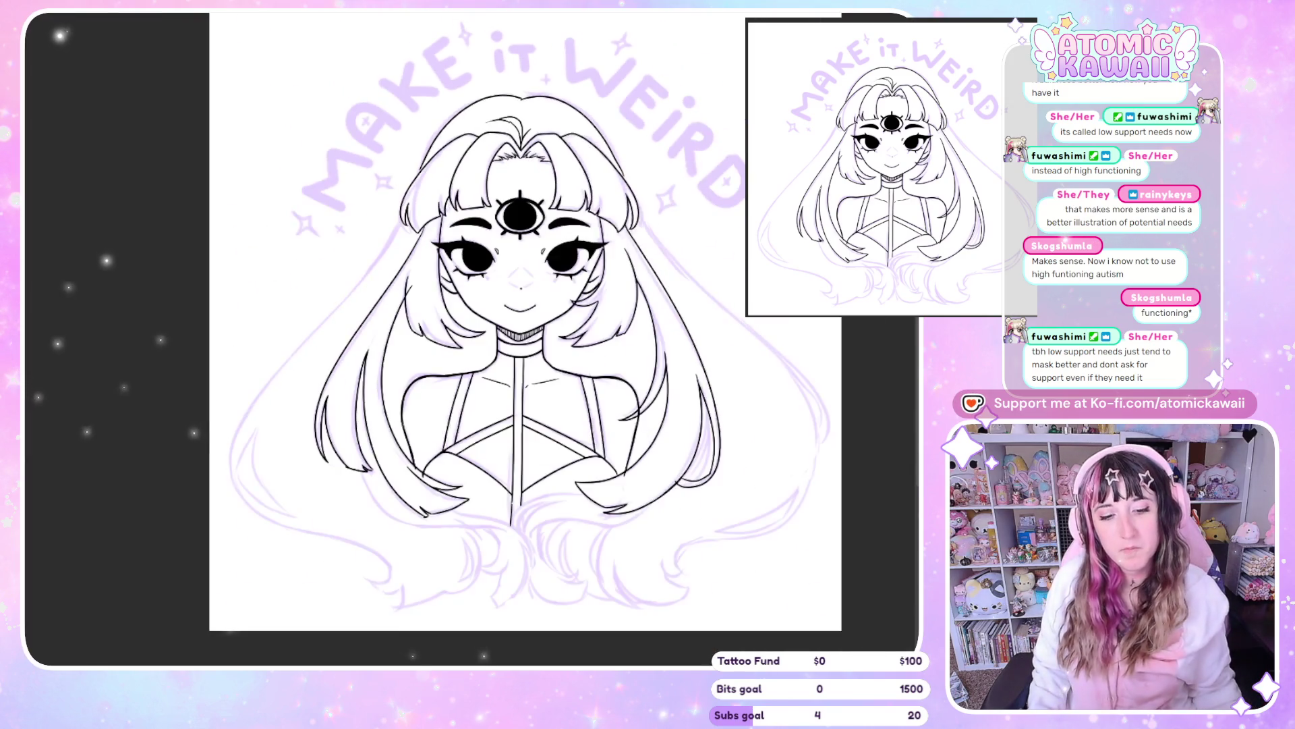
{"action": "scroll", "coordinate": [334, 121], "scroll_direction": "down", "scroll_amount": 2}
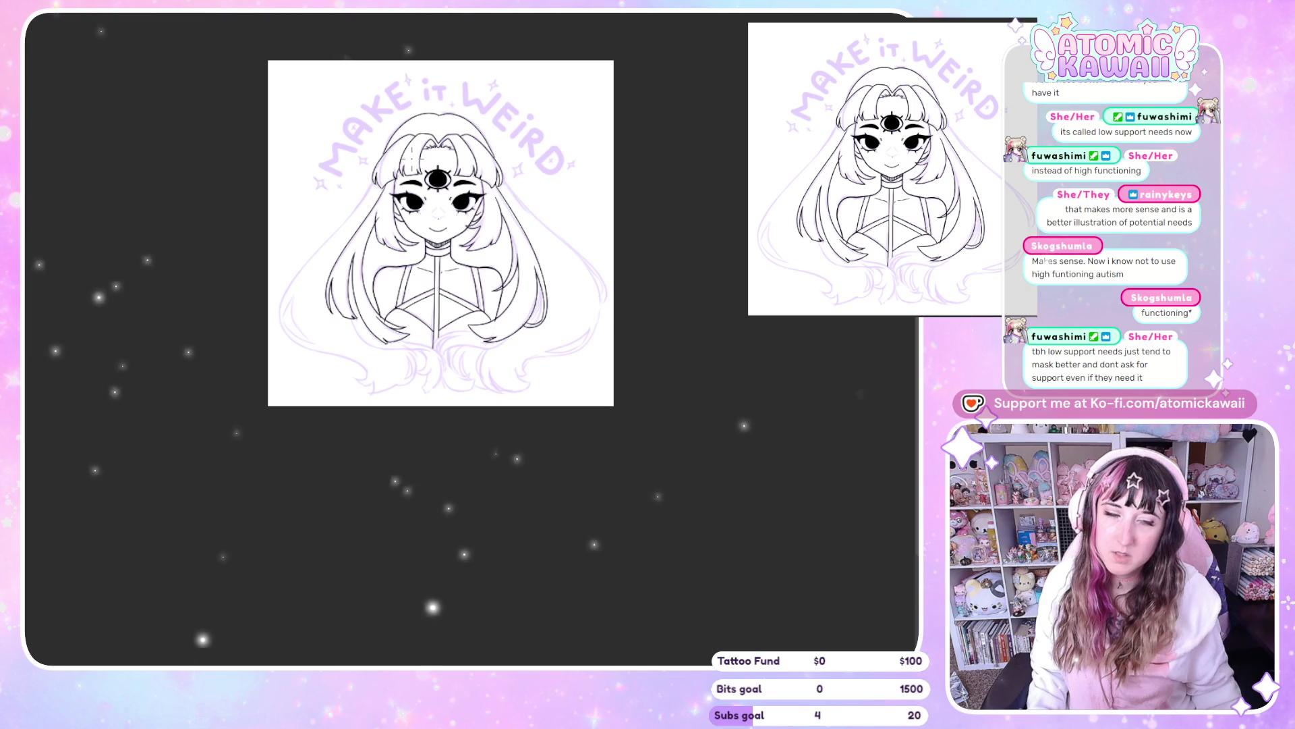
Zoom in and continue the left hair strand downward, undoing failed attempts until it reaches lower
{"action": "key", "text": "ctrl+alt+0"}
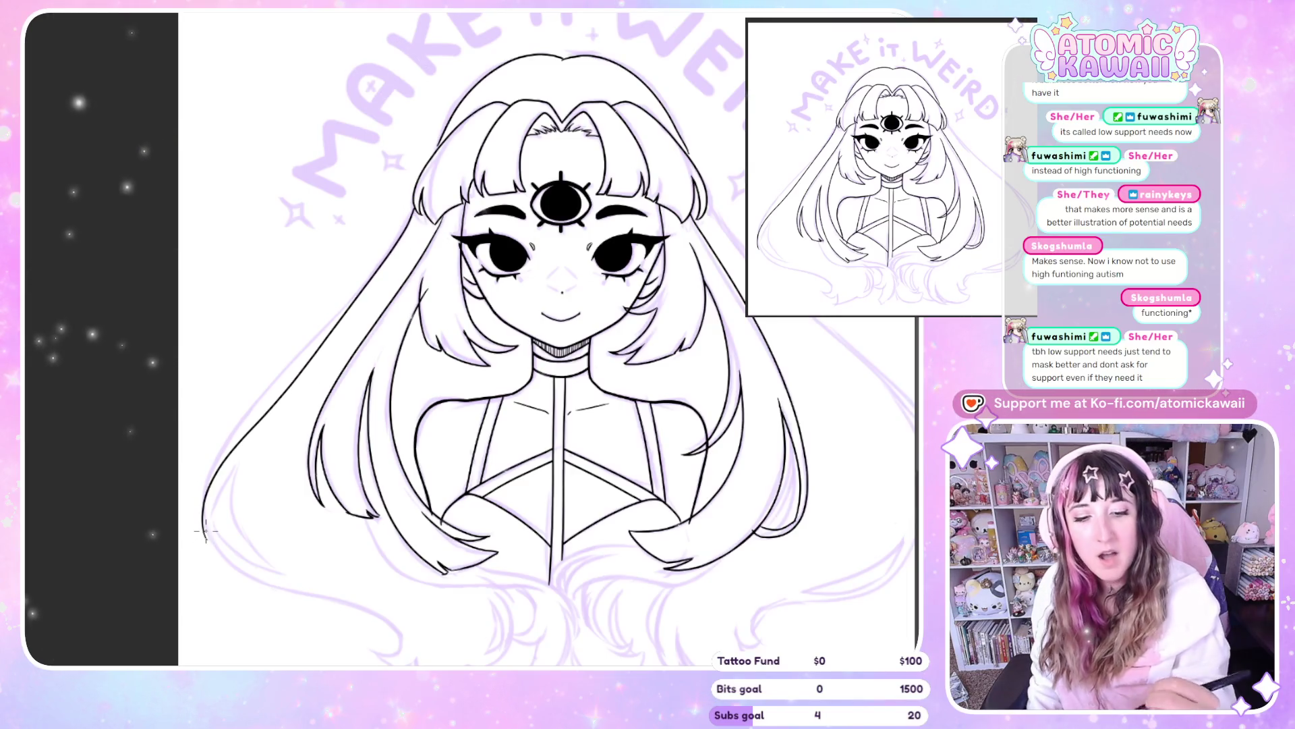
{"action": "left_click_drag", "start_coordinate": [205, 531], "coordinate": [410, 229]}
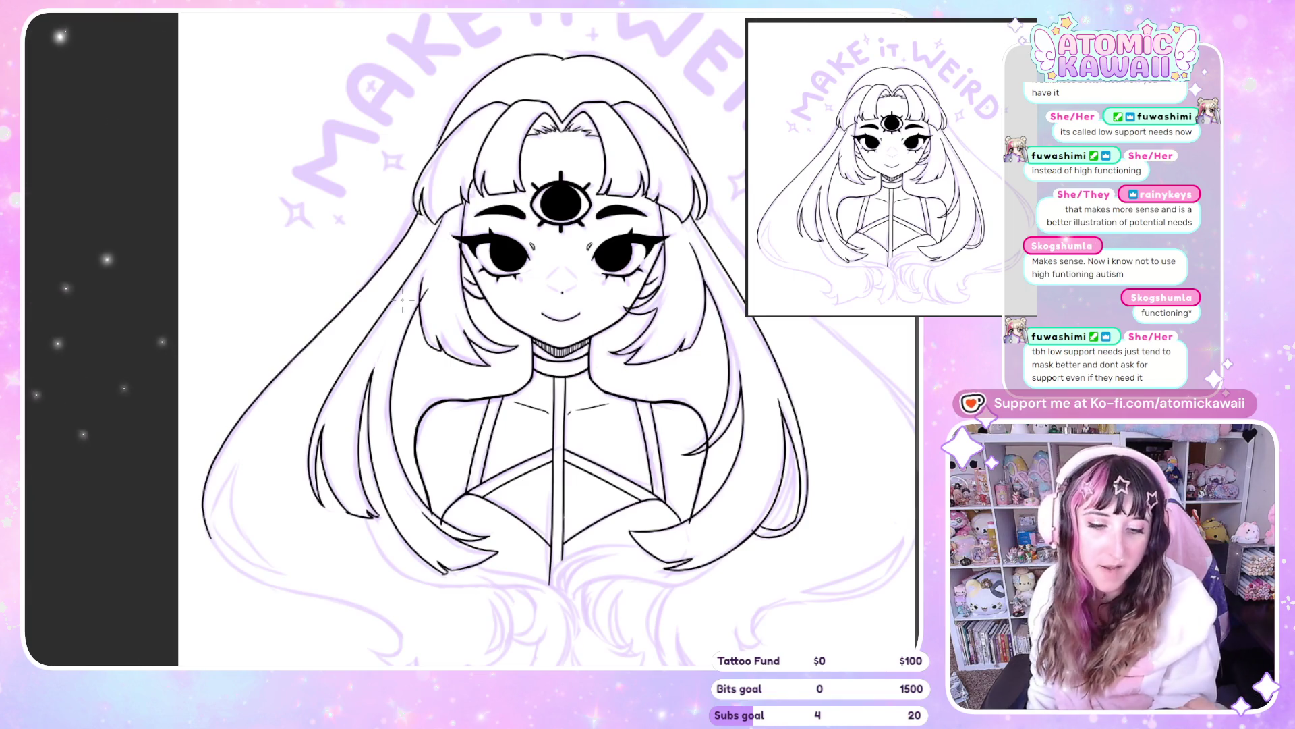
{"action": "key", "text": "ctrl+z"}
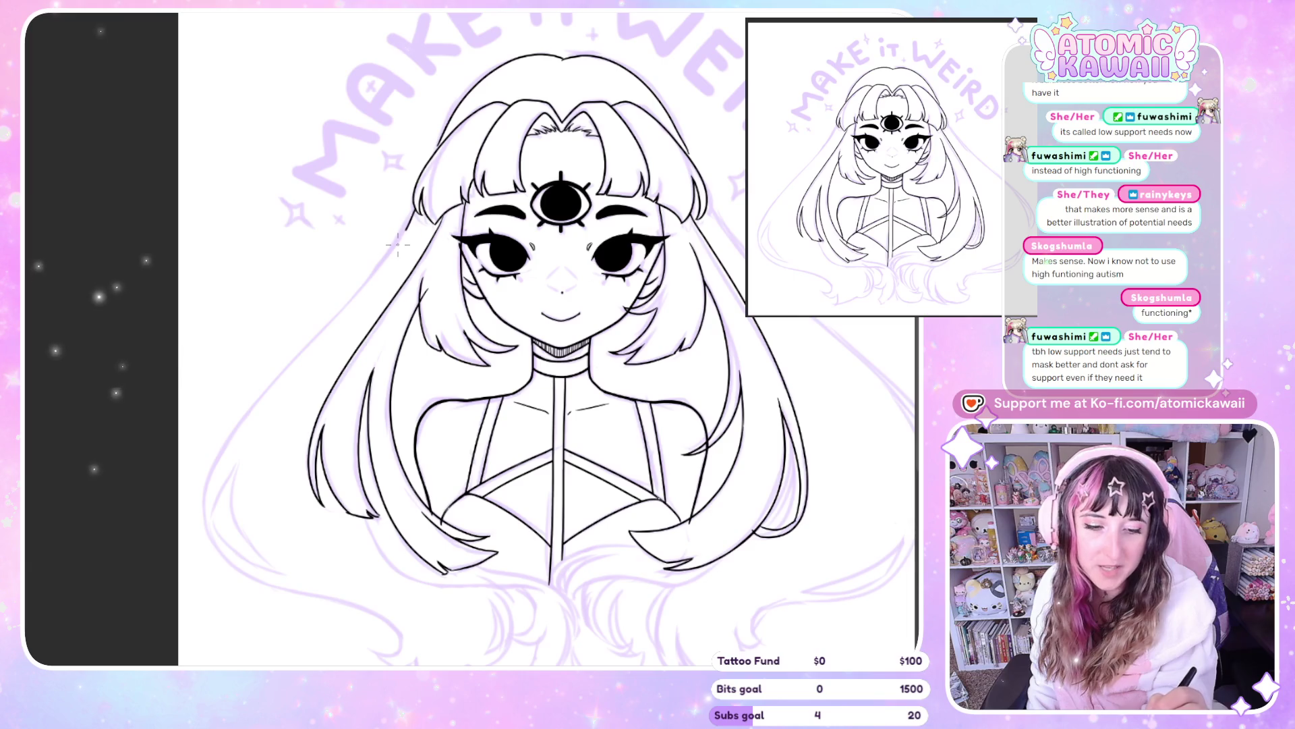
{"action": "left_click_drag", "start_coordinate": [205, 491], "coordinate": [207, 532]}
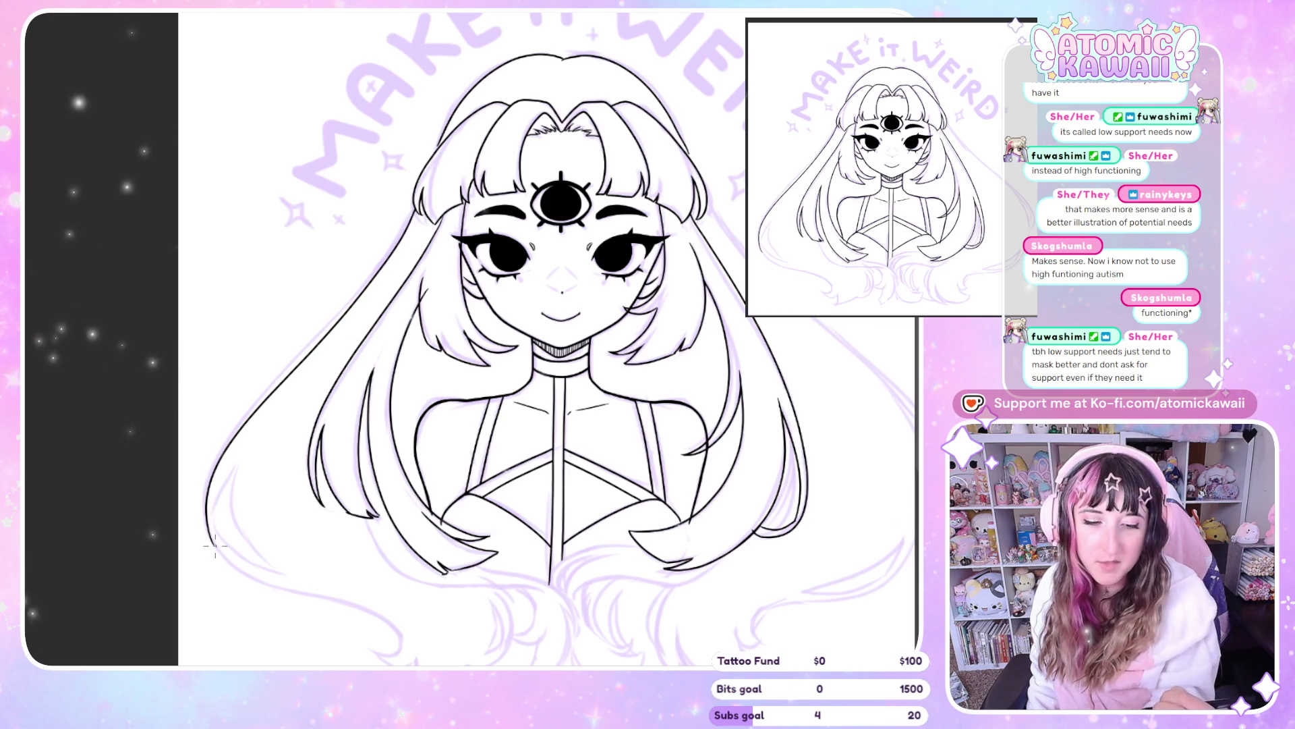
{"action": "key", "text": "ctrl+z"}
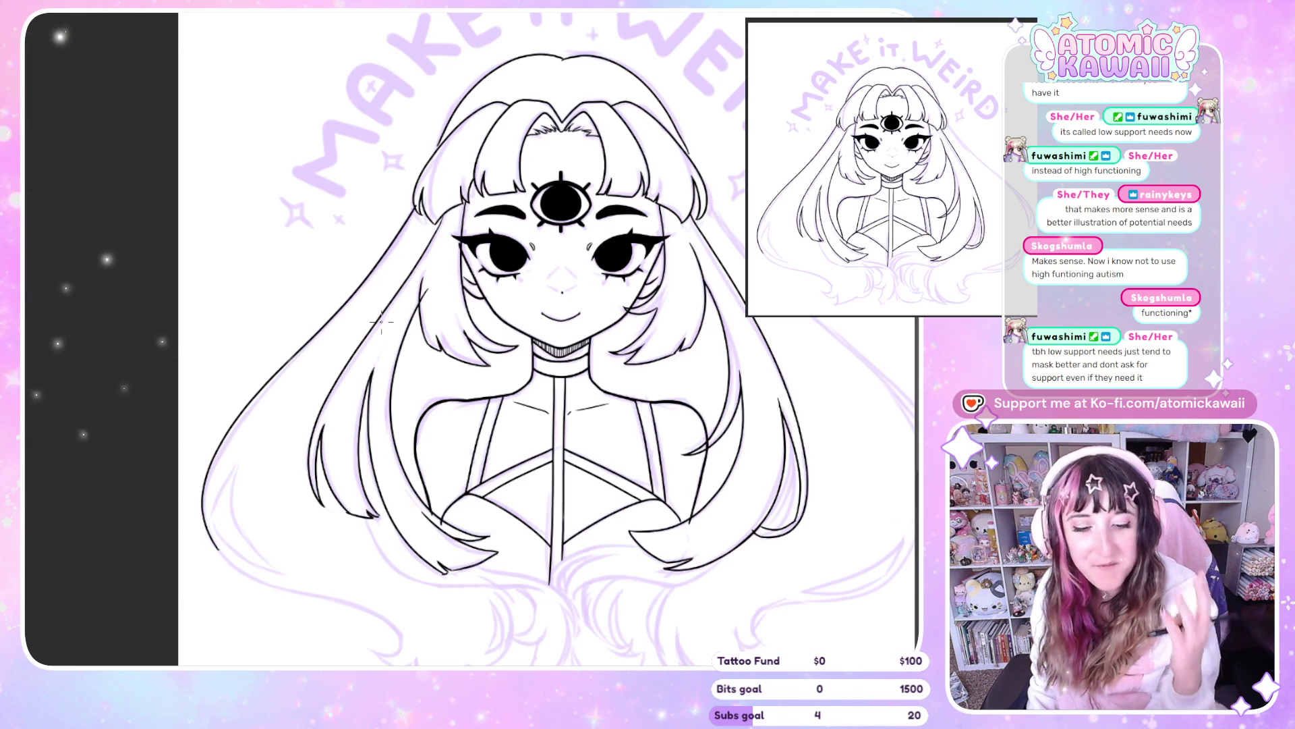
{"action": "key", "text": "ctrl+z"}
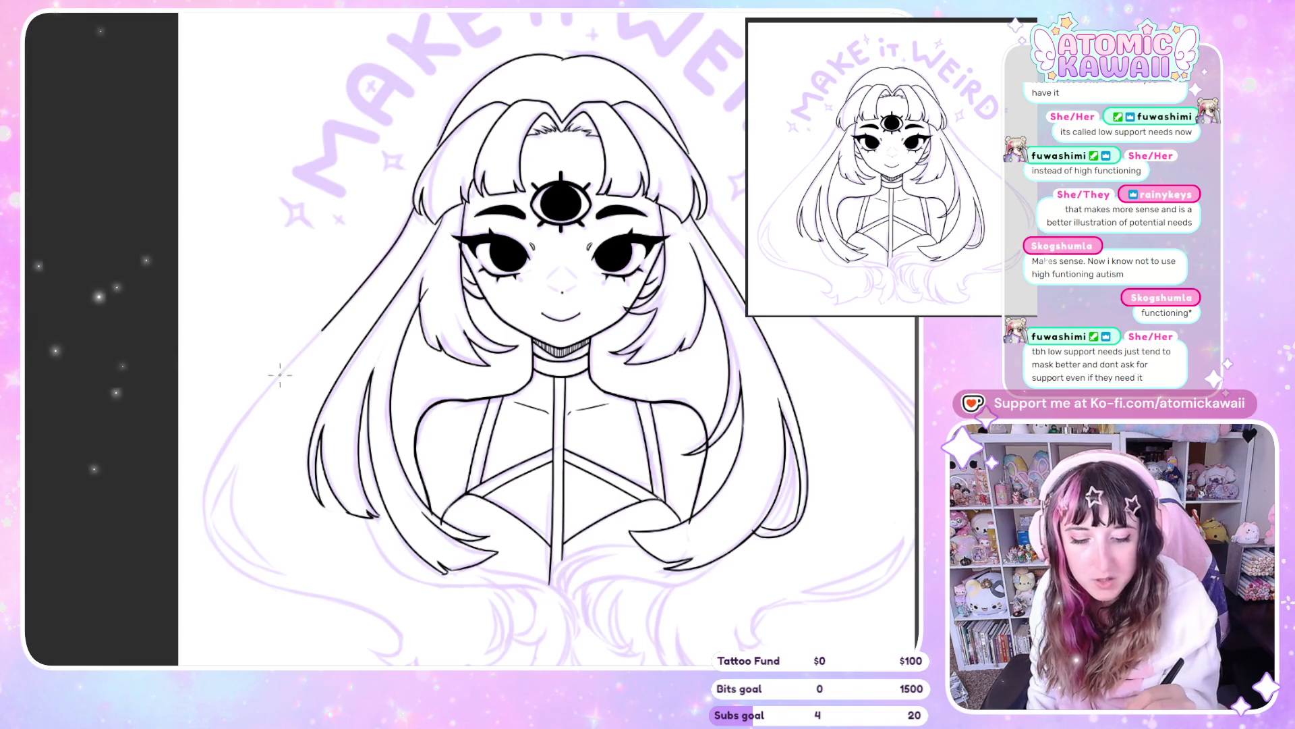
{"action": "left_click_drag", "start_coordinate": [219, 456], "coordinate": [212, 533]}
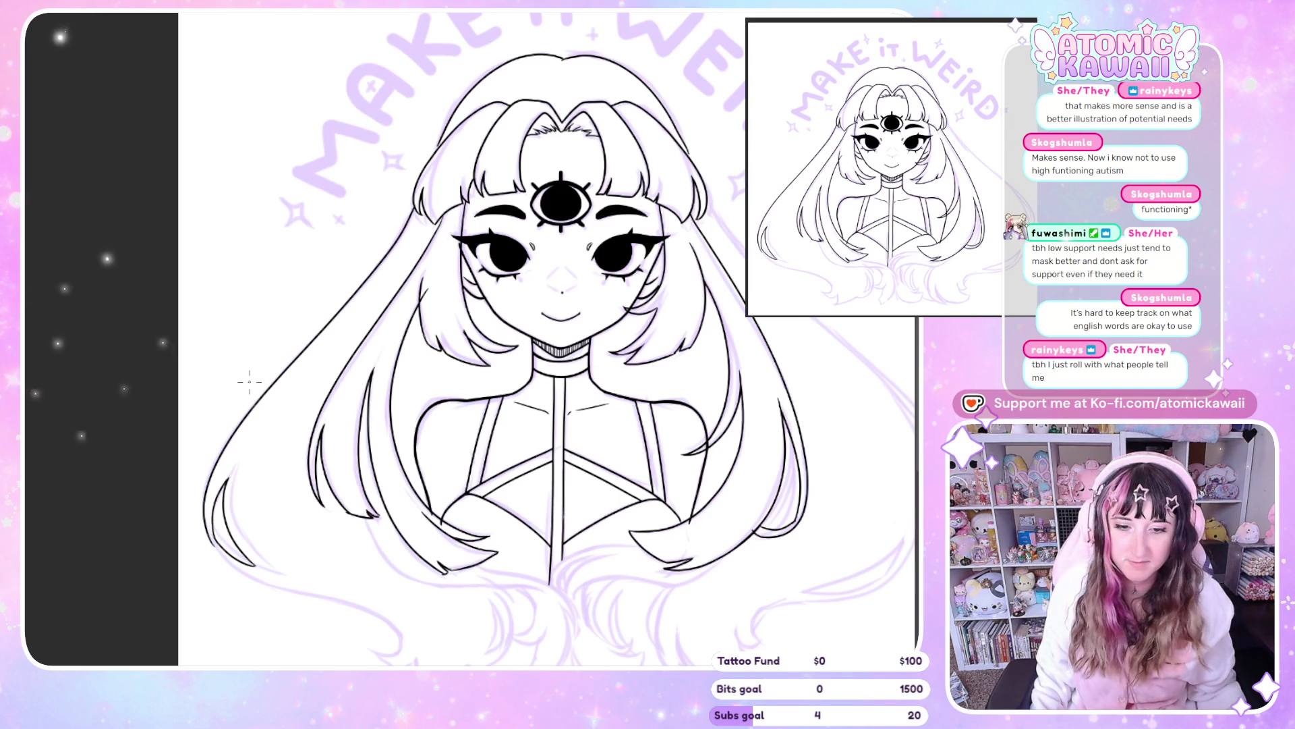
Ink a curling hair strand on the right side, redrawing its end after a mirrored check
{"action": "key", "text": "ctrl+minus"}
{"action": "key", "text": "ctrl+plus"}
{"action": "key", "text": "ctrl+plus"}
{"action": "key", "text": "ctrl+plus"}
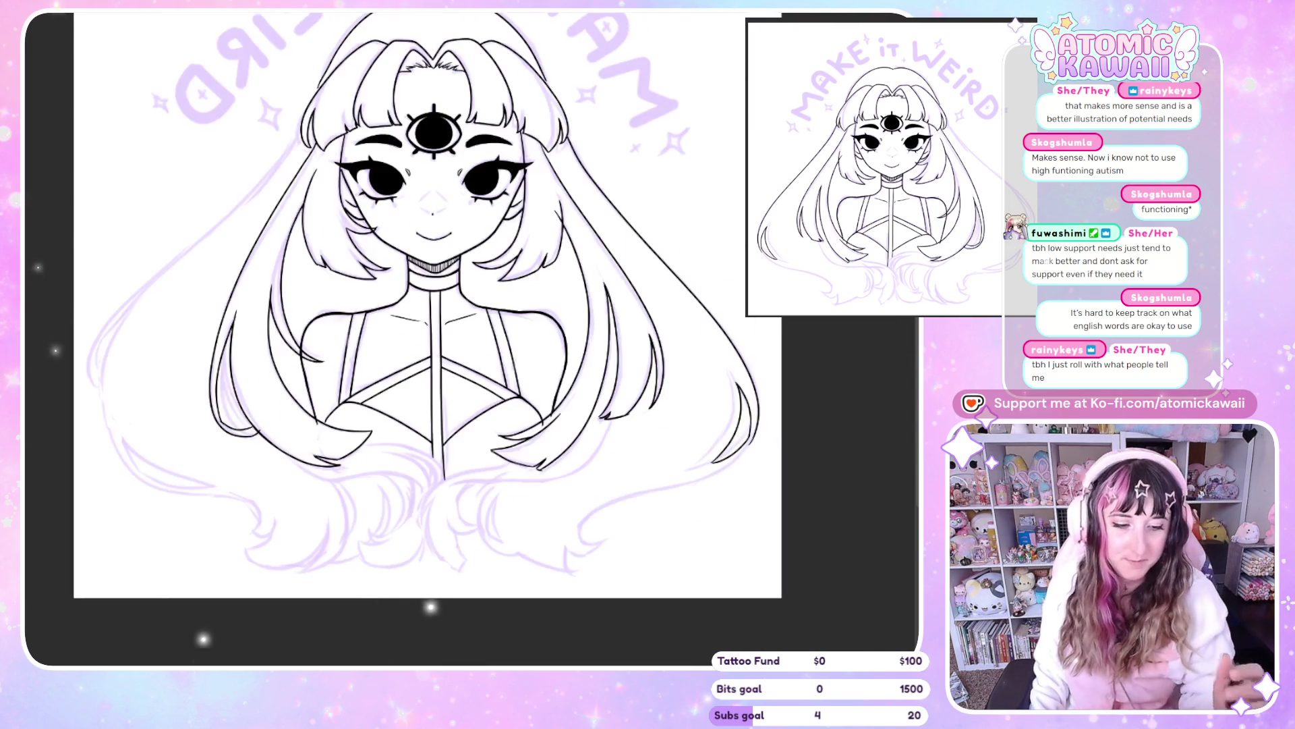
{"action": "left_click_drag", "start_coordinate": [594, 536], "coordinate": [751, 448]}
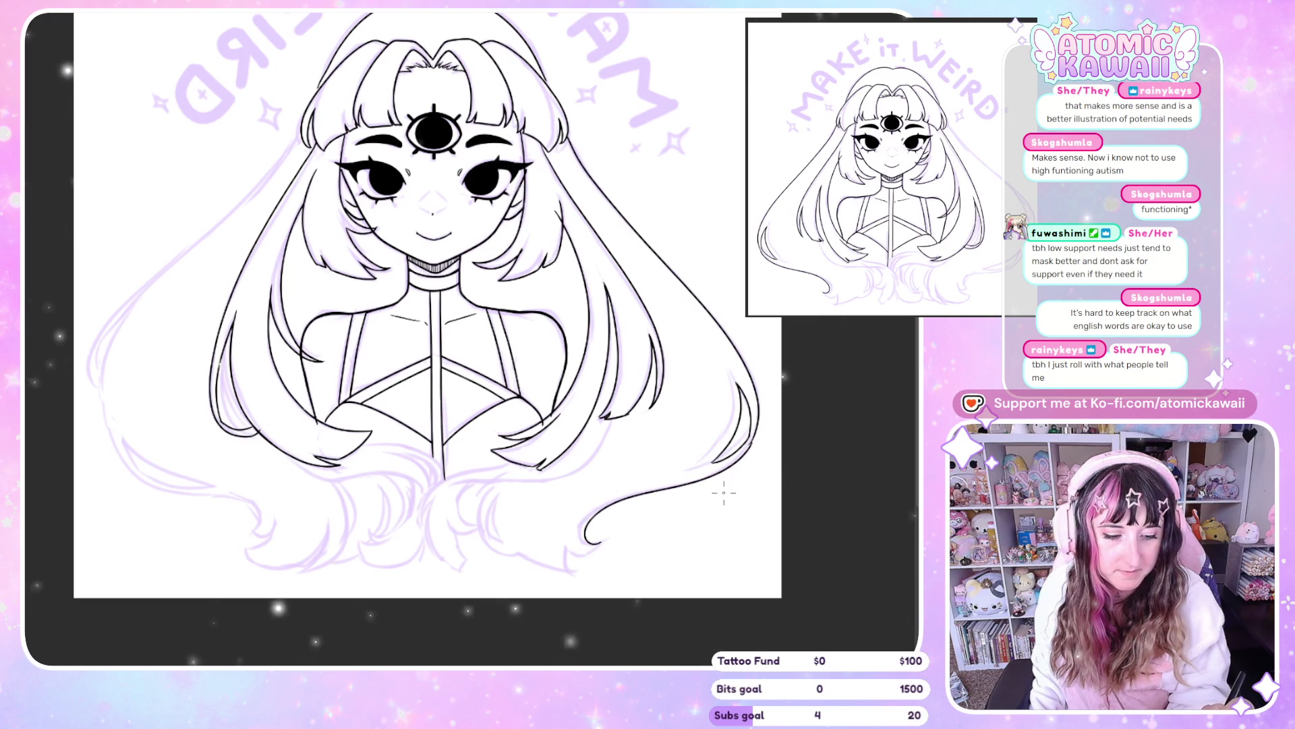
{"action": "key", "text": "ctrl+z"}
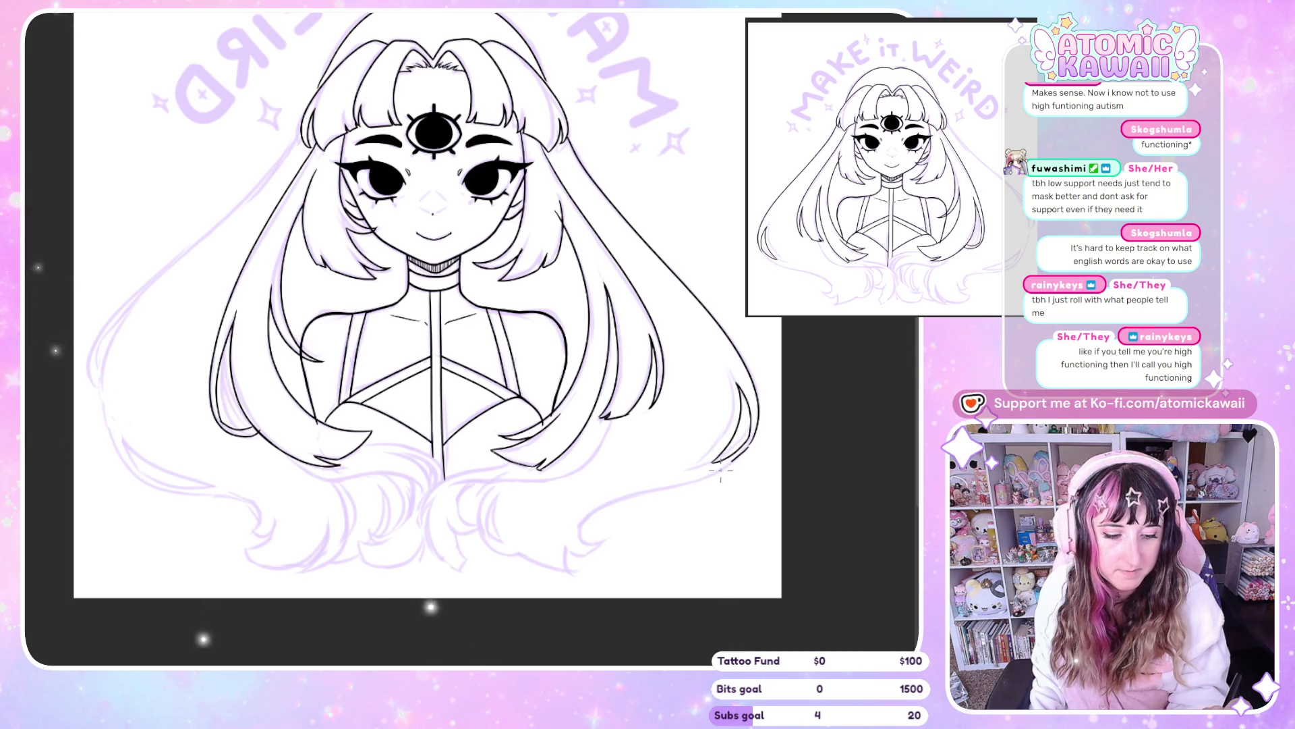
{"action": "left_click_drag", "start_coordinate": [588, 514], "coordinate": [601, 544]}
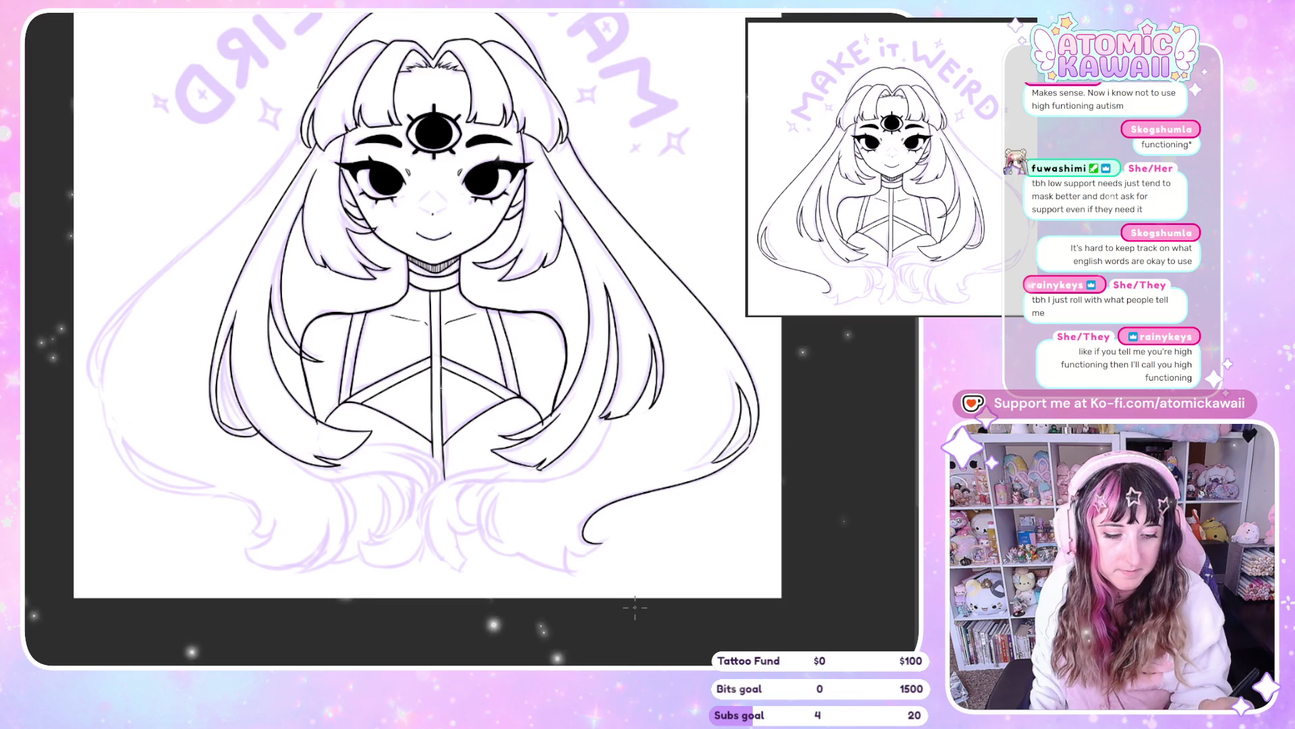
{"action": "key", "text": "m"}
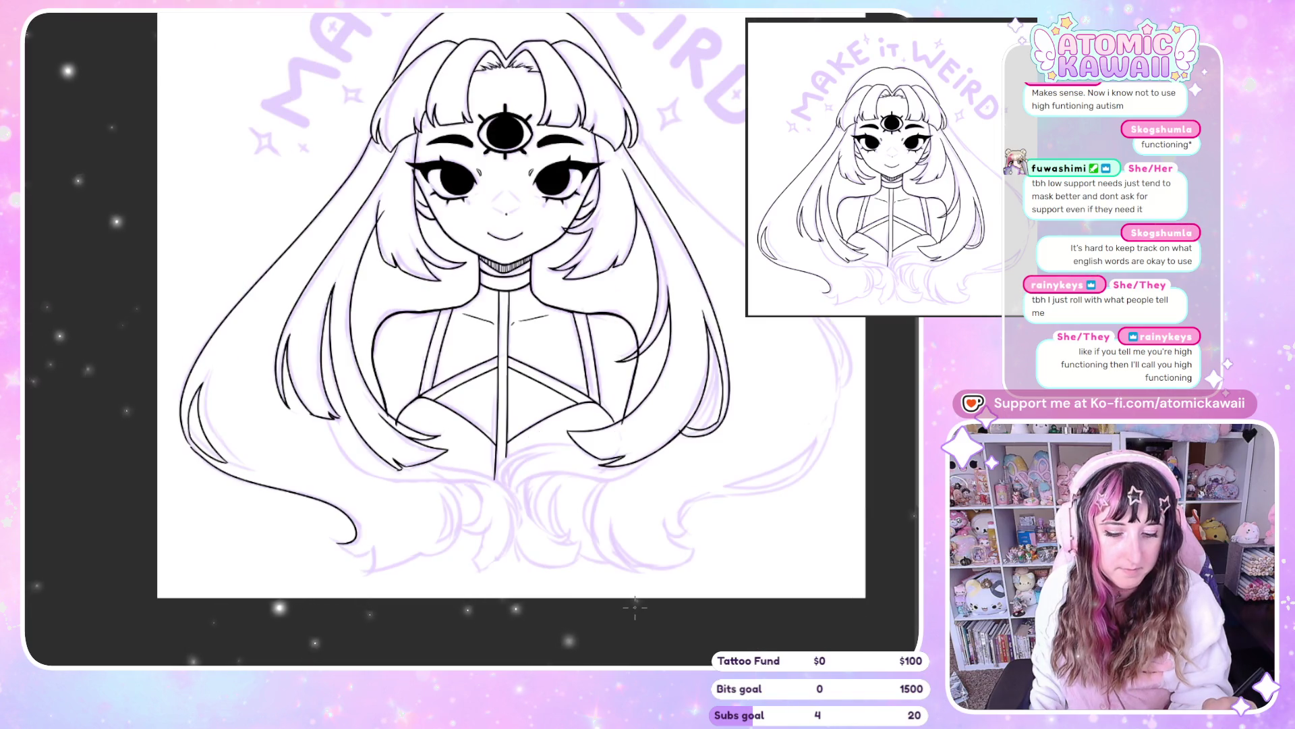
{"action": "key", "text": "m"}
{"action": "key", "text": "ctrl+z"}
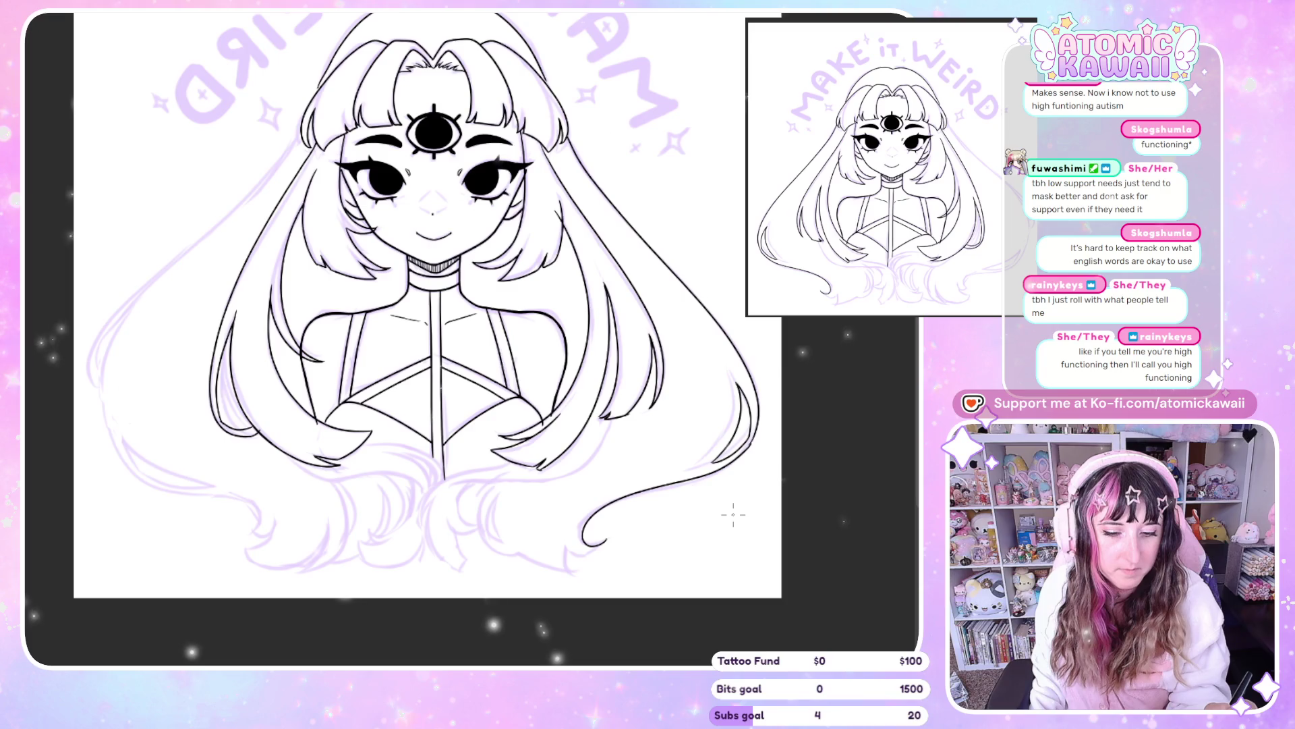
{"action": "key", "text": "m"}
{"action": "left_click_drag", "start_coordinate": [680, 533], "coordinate": [742, 494]}
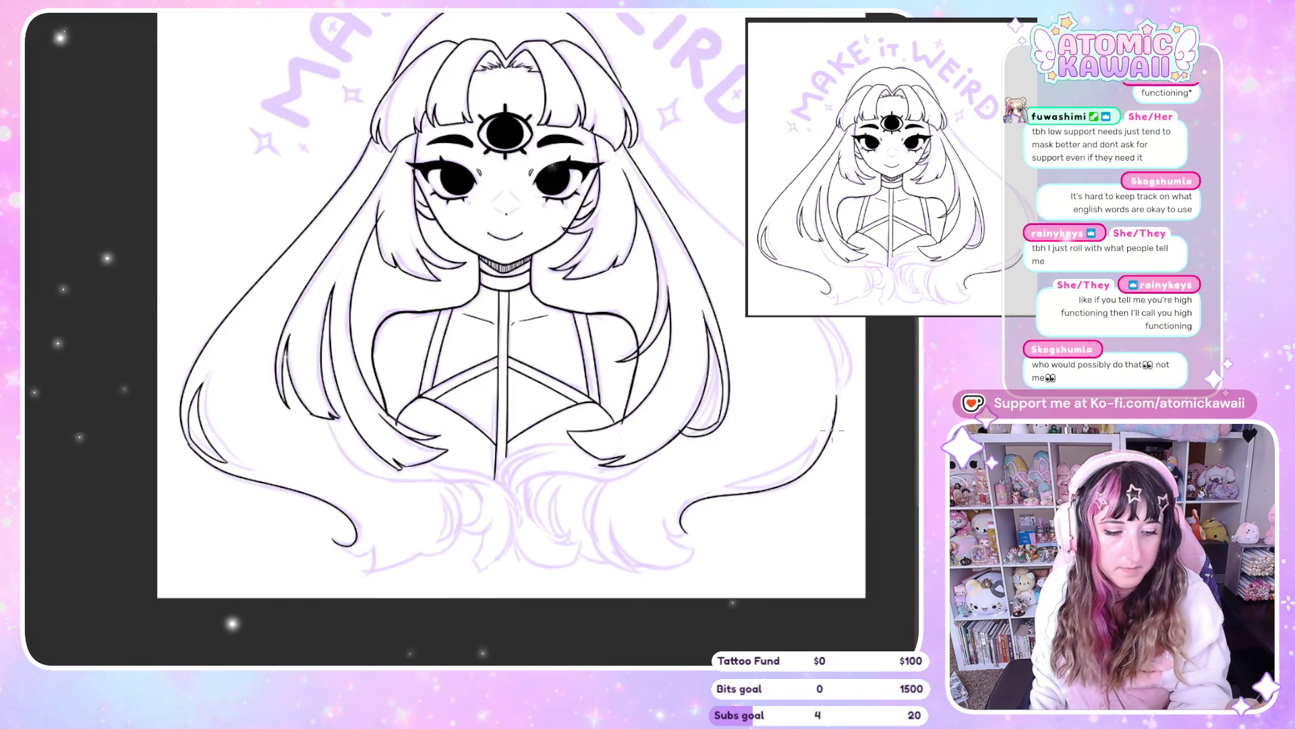
Draw the long outer hair strand down the left side, redoing it once
{"action": "key", "text": "m"}
{"action": "left_click_drag", "start_coordinate": [284, 162], "coordinate": [101, 327]}
{"action": "key", "text": "ctrl+z"}
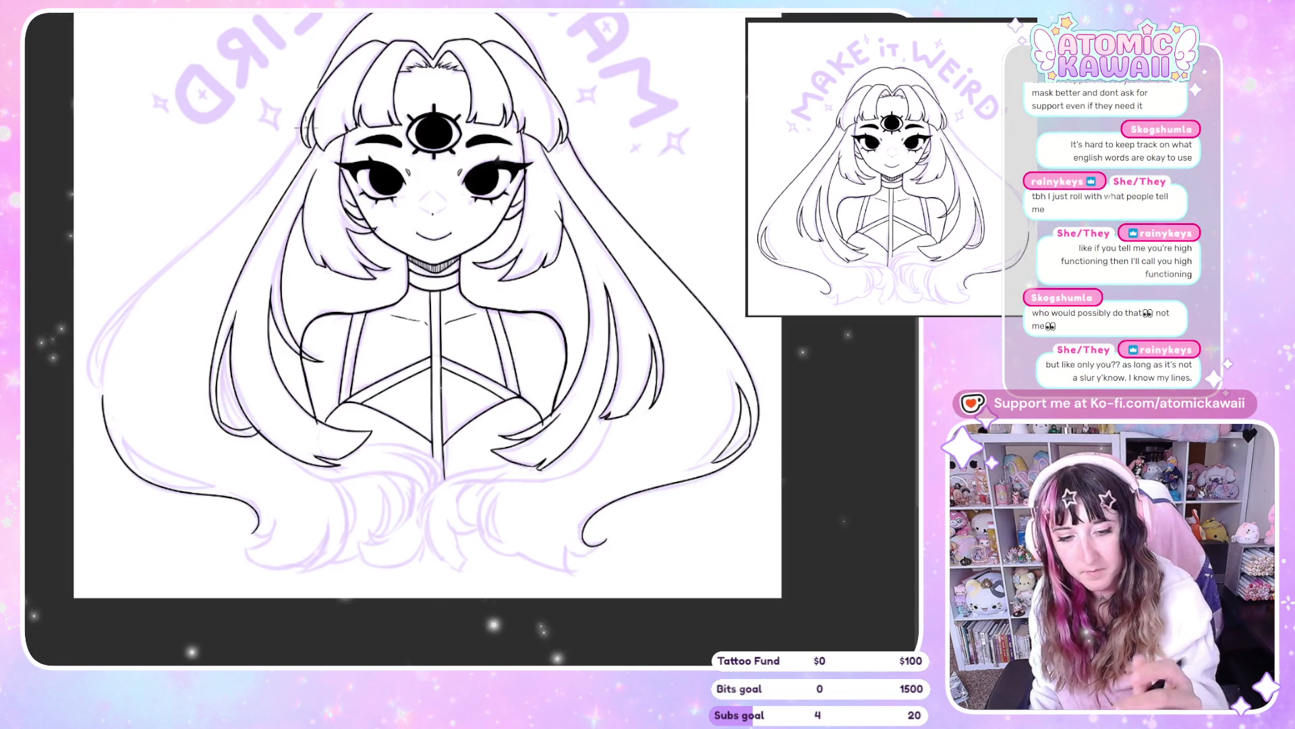
{"action": "left_click_drag", "start_coordinate": [297, 132], "coordinate": [102, 389]}
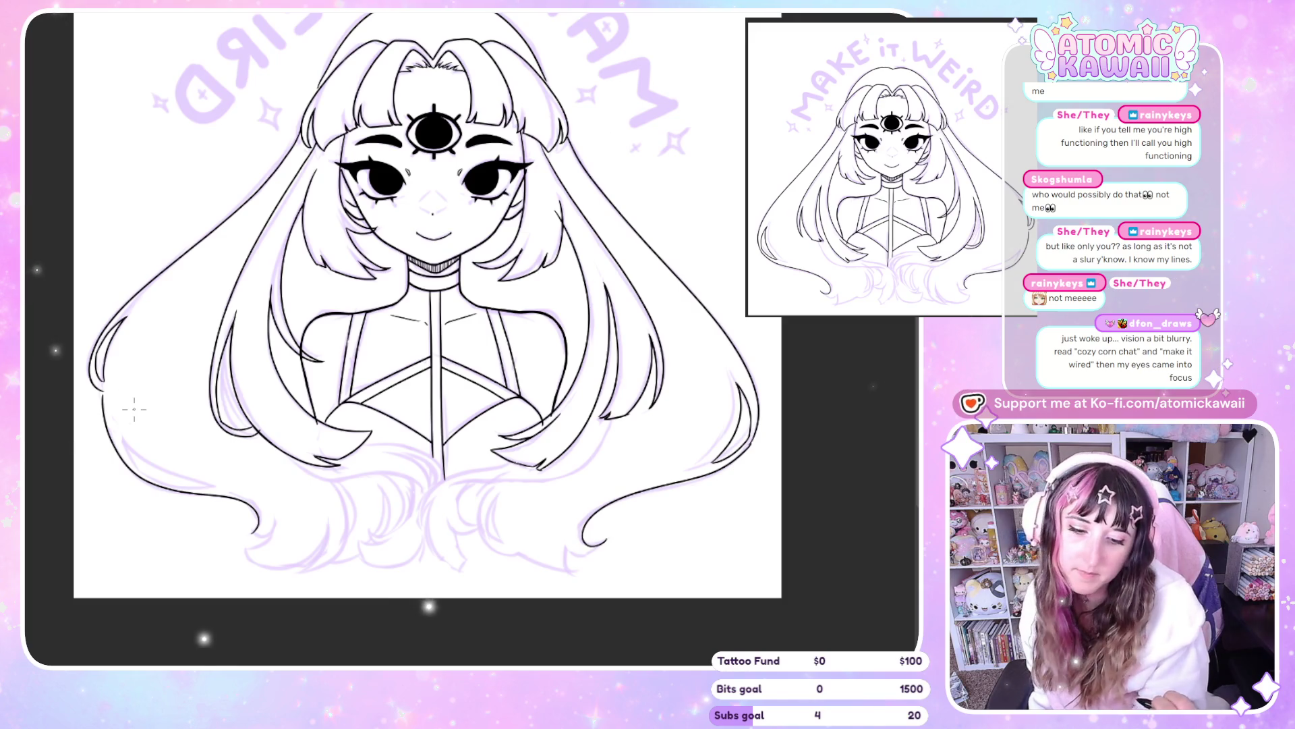
{"action": "scroll", "coordinate": [134, 408], "scroll_direction": "left", "scroll_amount": 3}
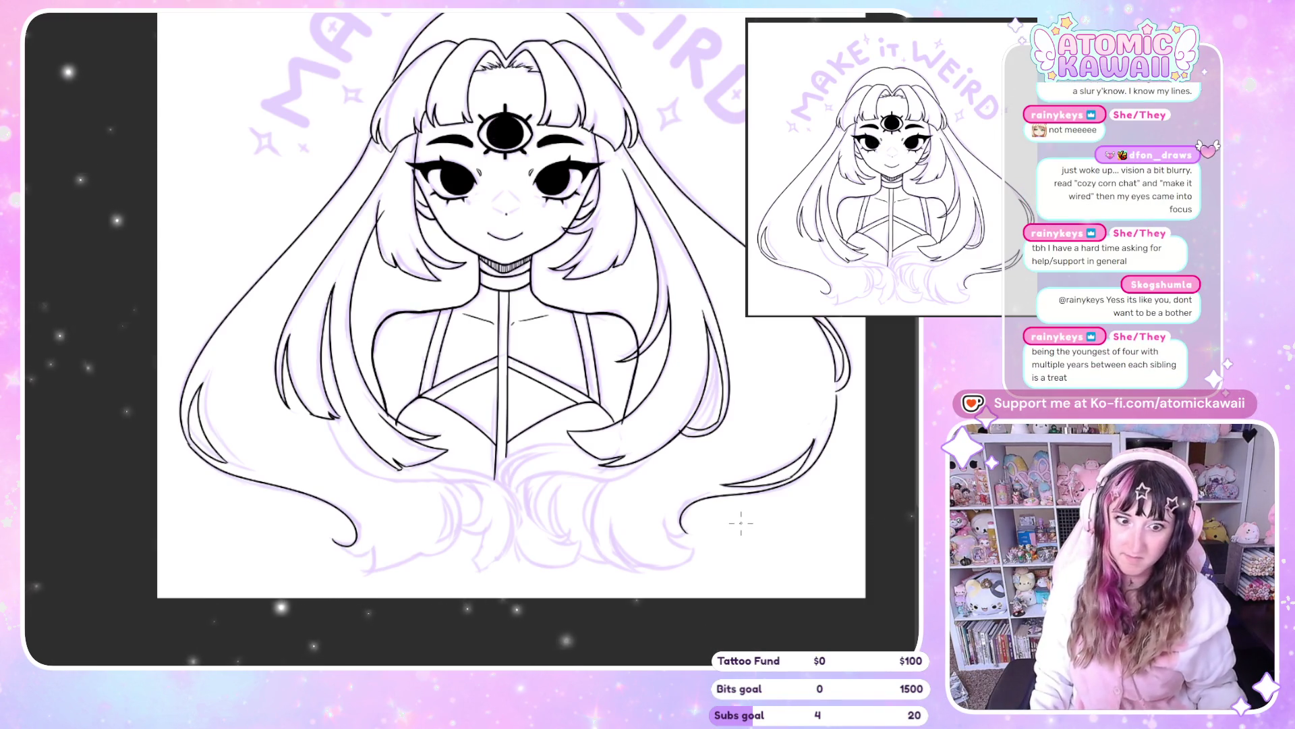
Ink a curled hair end at the bottom of the sketch below the chest
{"action": "scroll", "coordinate": [465, 216], "scroll_direction": "up", "scroll_amount": 1}
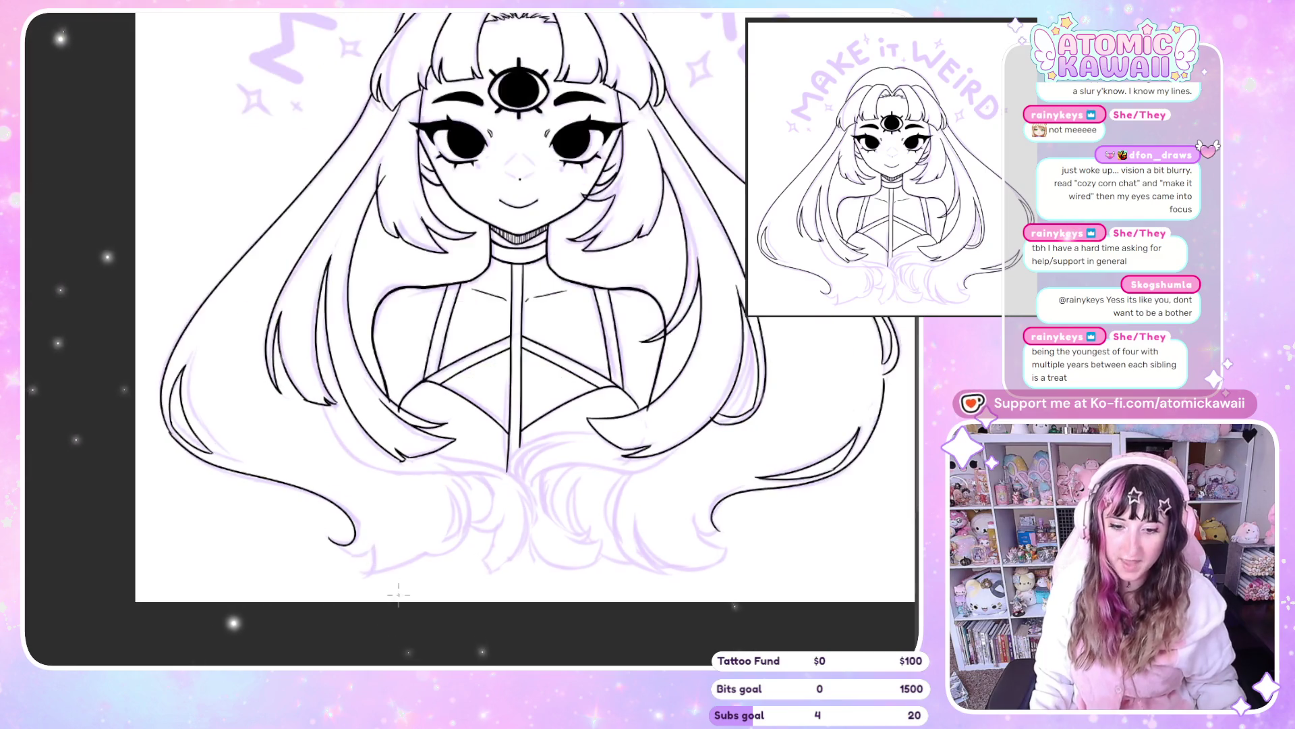
{"action": "scroll", "coordinate": [465, 216], "scroll_direction": "up", "scroll_amount": 1}
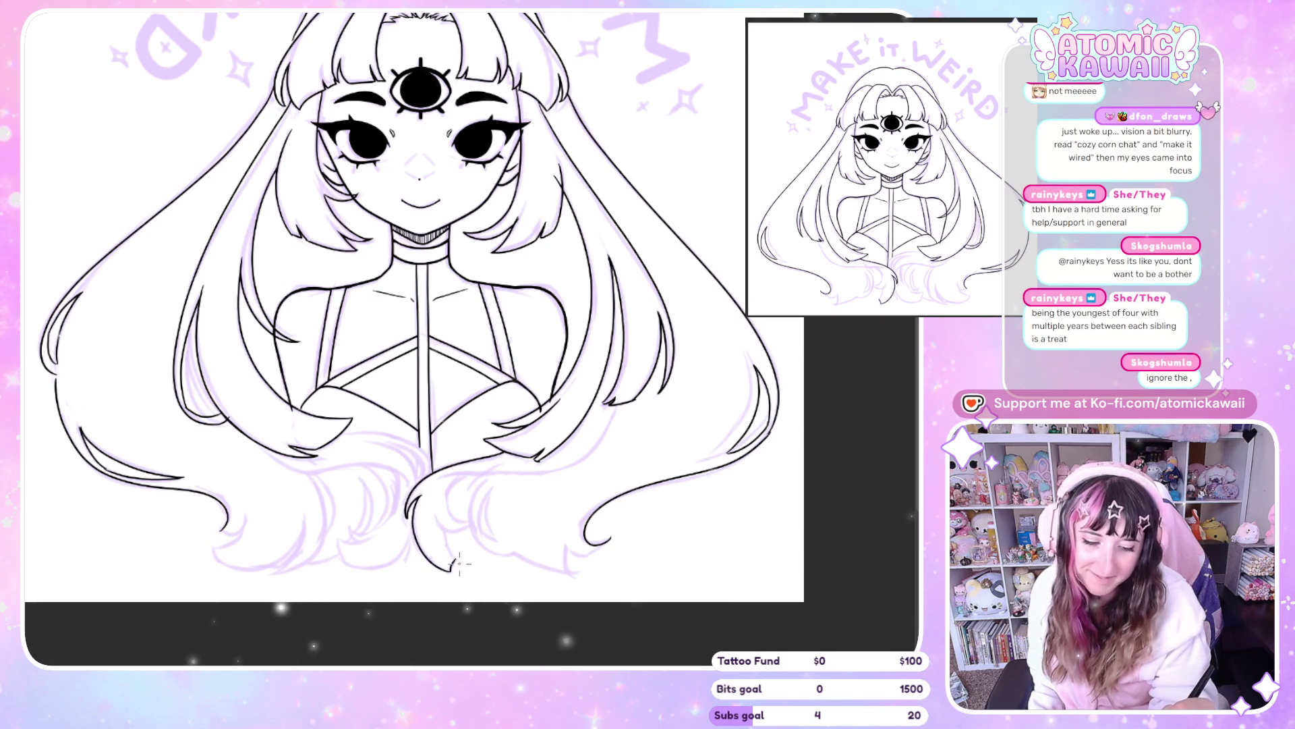
{"action": "scroll", "coordinate": [454, 545], "scroll_direction": "left", "scroll_amount": 3}
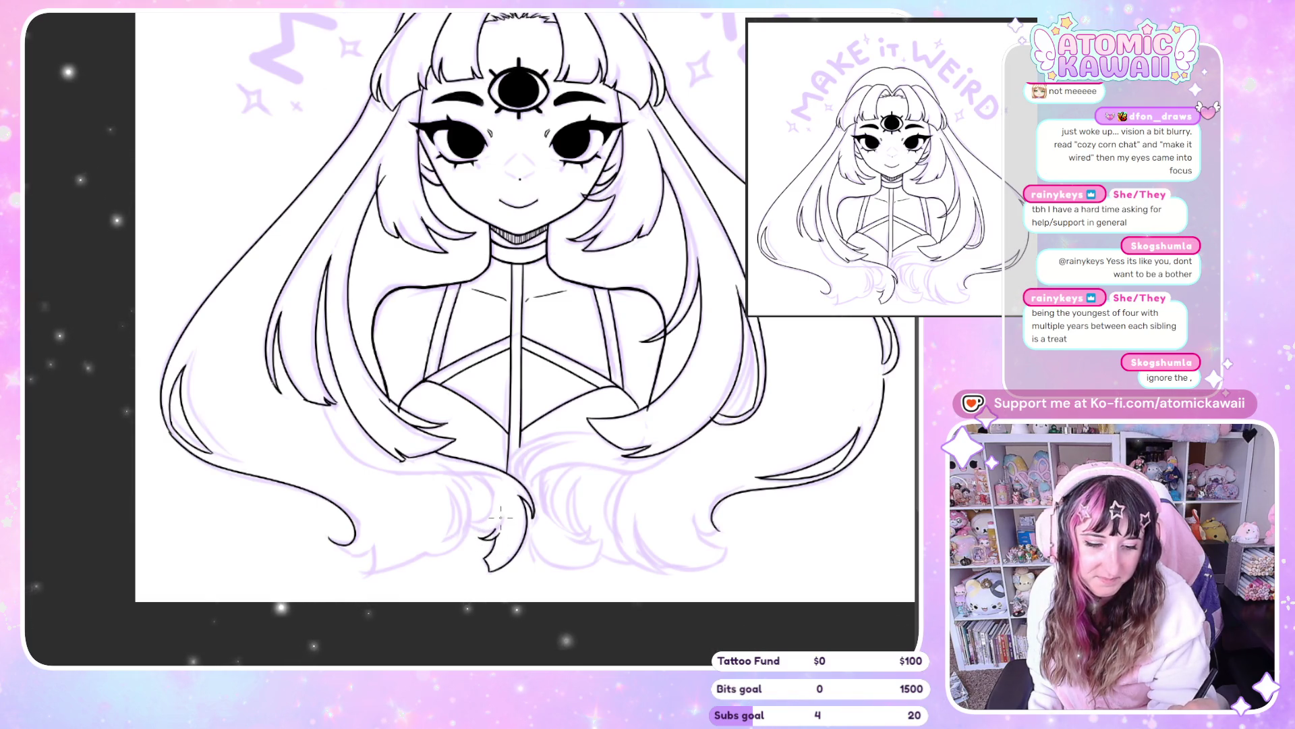
{"action": "scroll", "coordinate": [490, 480], "scroll_direction": "right", "scroll_amount": 3}
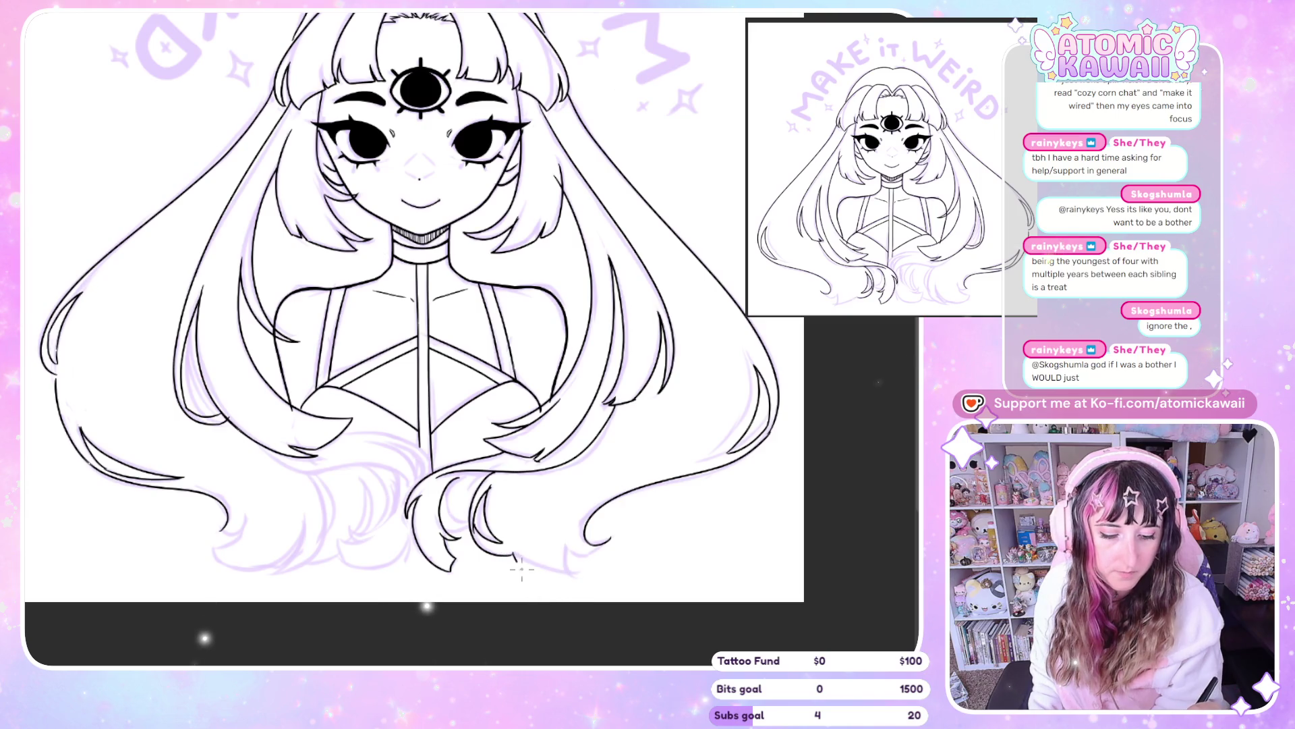
{"action": "left_click_drag", "start_coordinate": [510, 552], "coordinate": [571, 560]}
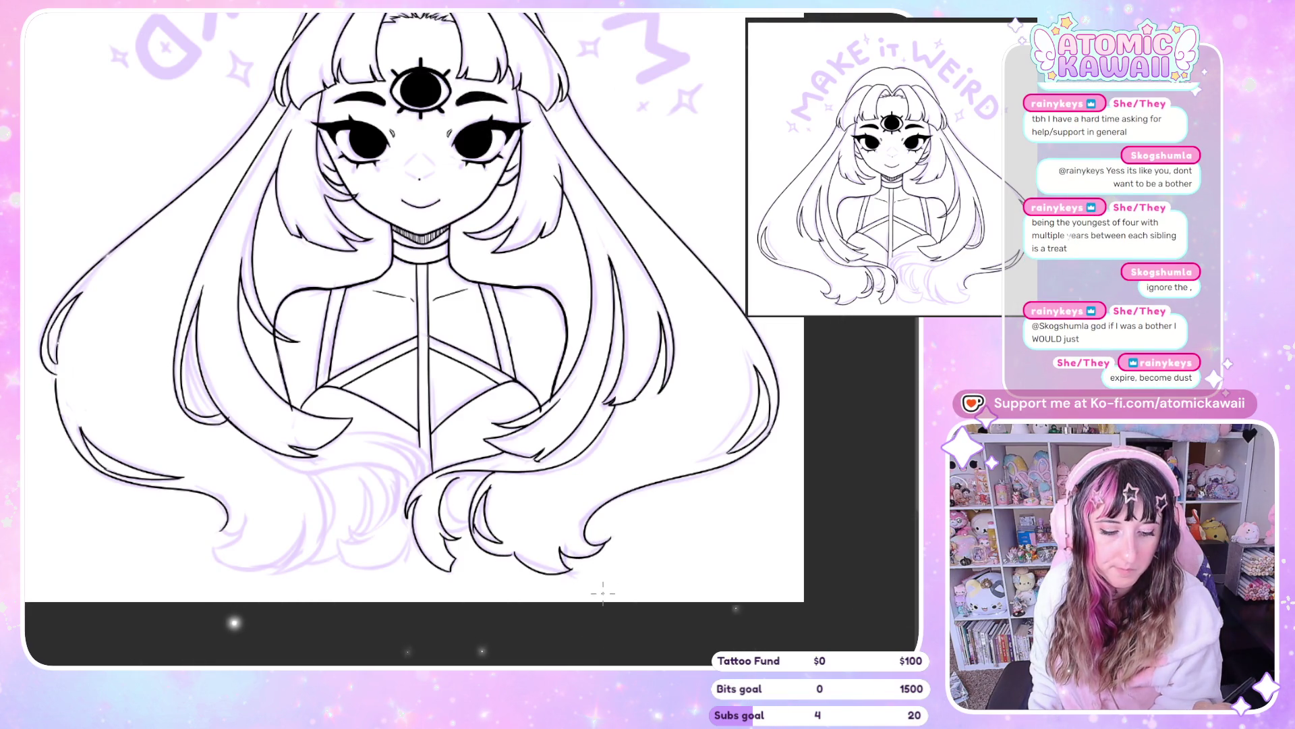
{"action": "scroll", "coordinate": [602, 593], "scroll_direction": "left", "scroll_amount": 3}
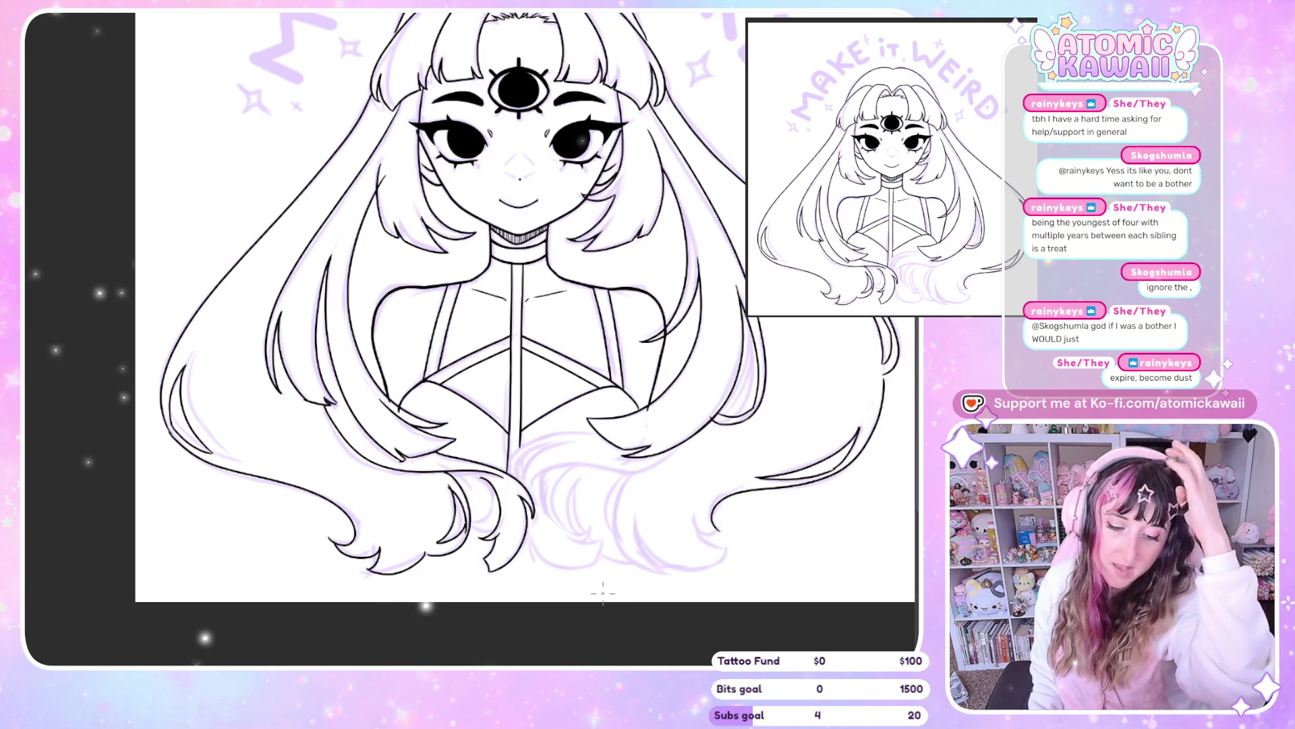
{"action": "scroll", "coordinate": [602, 593], "scroll_direction": "right", "scroll_amount": 3}
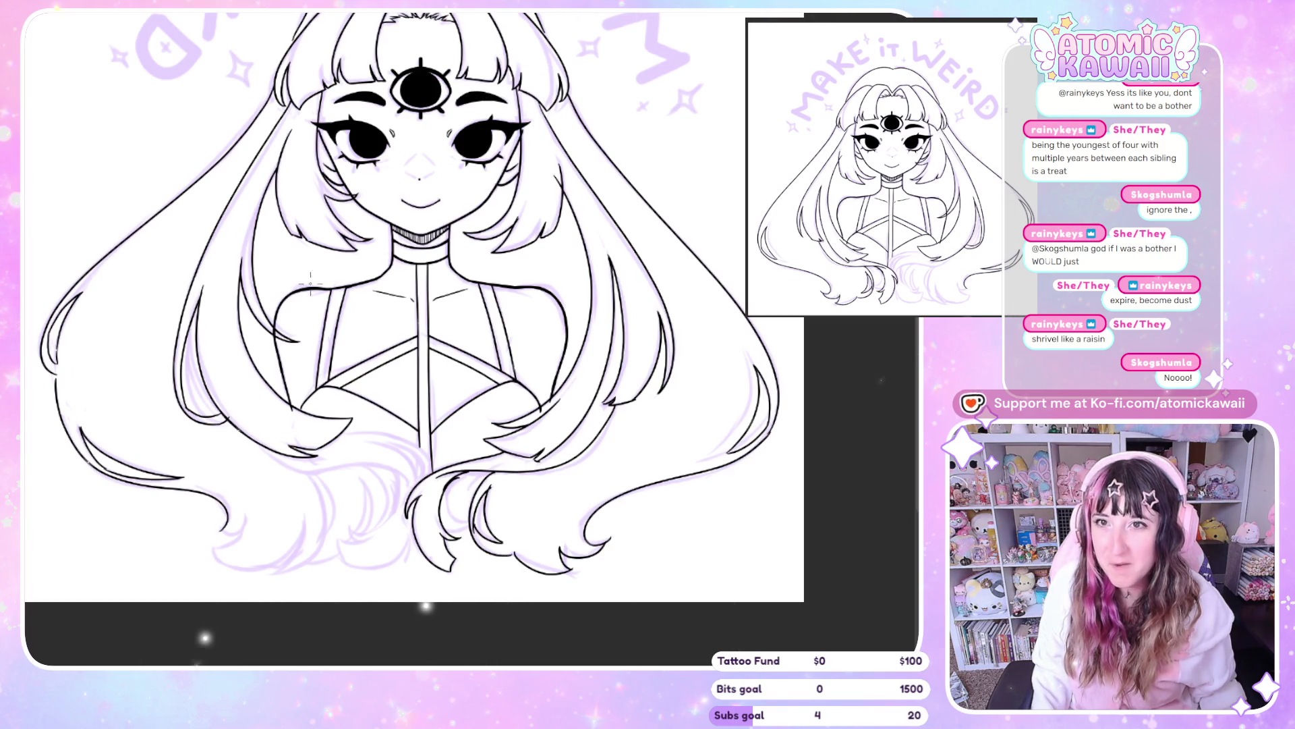
{"action": "scroll", "coordinate": [309, 283], "scroll_direction": "up", "scroll_amount": 3}
{"action": "scroll", "coordinate": [413, 263], "scroll_direction": "down", "scroll_amount": 3}
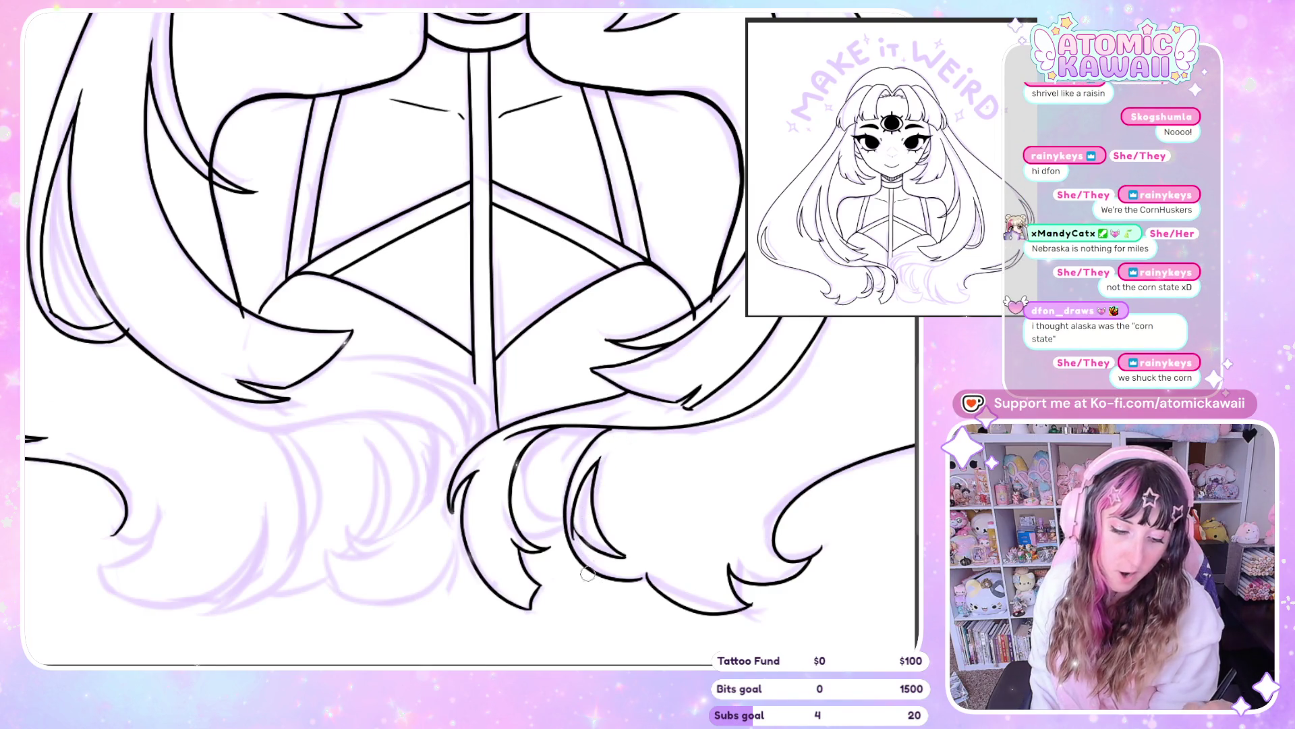
Pan across the lower hair and mirror the view to check the inked strands
{"action": "left_click_drag", "start_coordinate": [593, 647], "coordinate": [647, 302]}
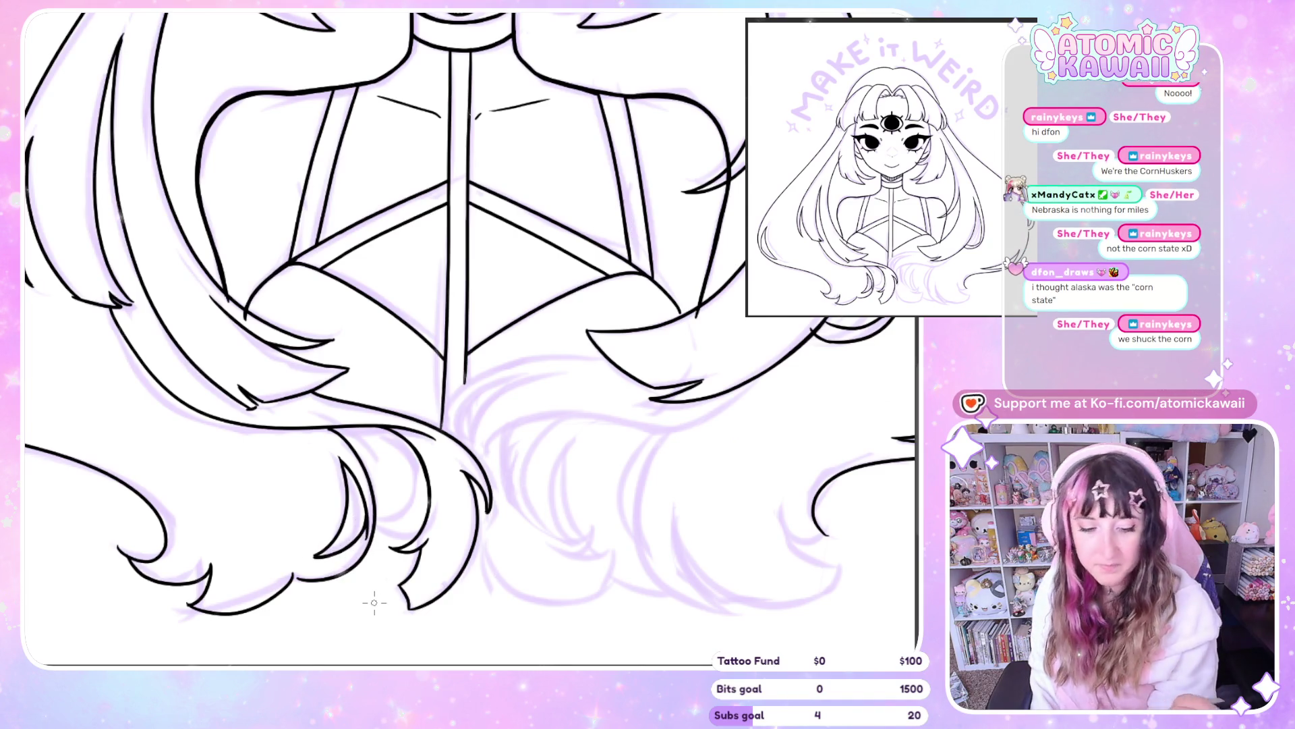
{"action": "key", "text": "m"}
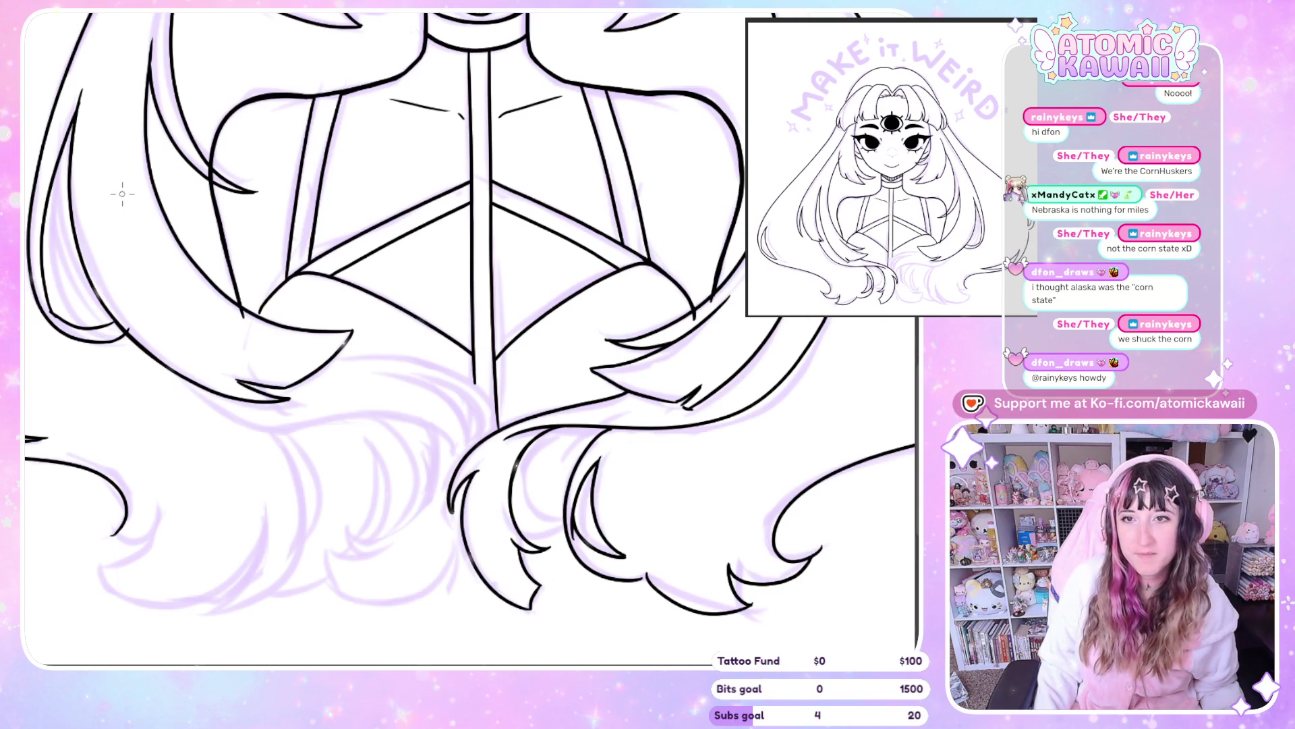
Zoom out to see the whole drawing, then zoom back in on the lower hair
{"action": "scroll", "coordinate": [122, 193], "scroll_direction": "down", "scroll_amount": 2}
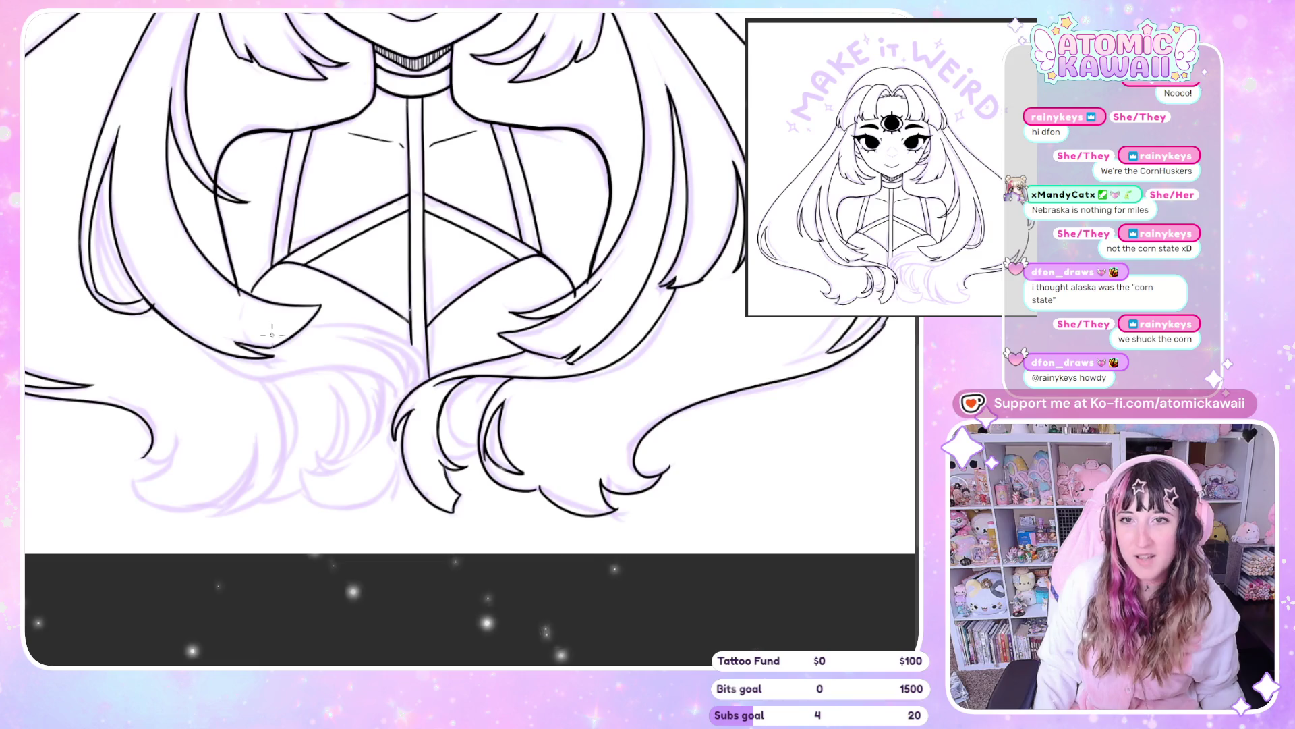
{"action": "scroll", "coordinate": [271, 340], "scroll_direction": "down", "scroll_amount": 2}
{"action": "scroll", "coordinate": [304, 425], "scroll_direction": "down", "scroll_amount": 2}
{"action": "scroll", "coordinate": [335, 510], "scroll_direction": "up", "scroll_amount": 2}
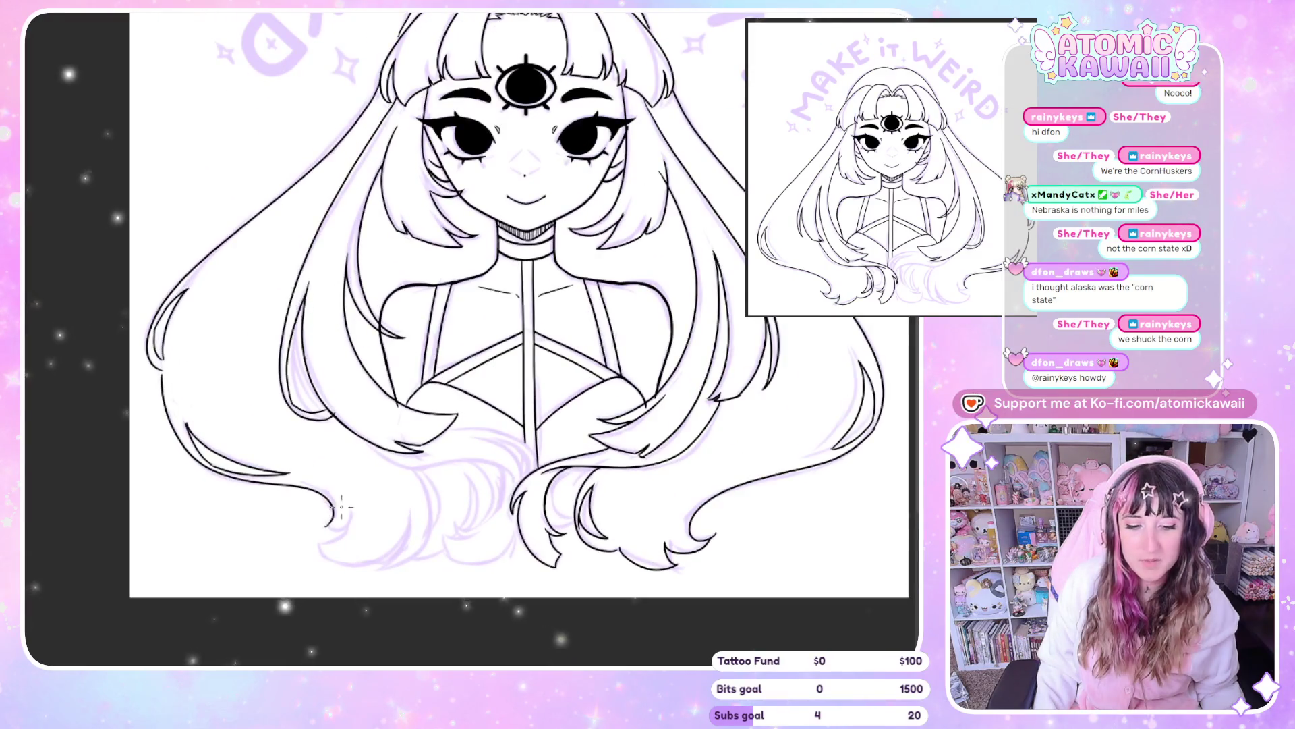
{"action": "scroll", "coordinate": [335, 511], "scroll_direction": "up", "scroll_amount": 1}
{"action": "scroll", "coordinate": [352, 554], "scroll_direction": "up", "scroll_amount": 2}
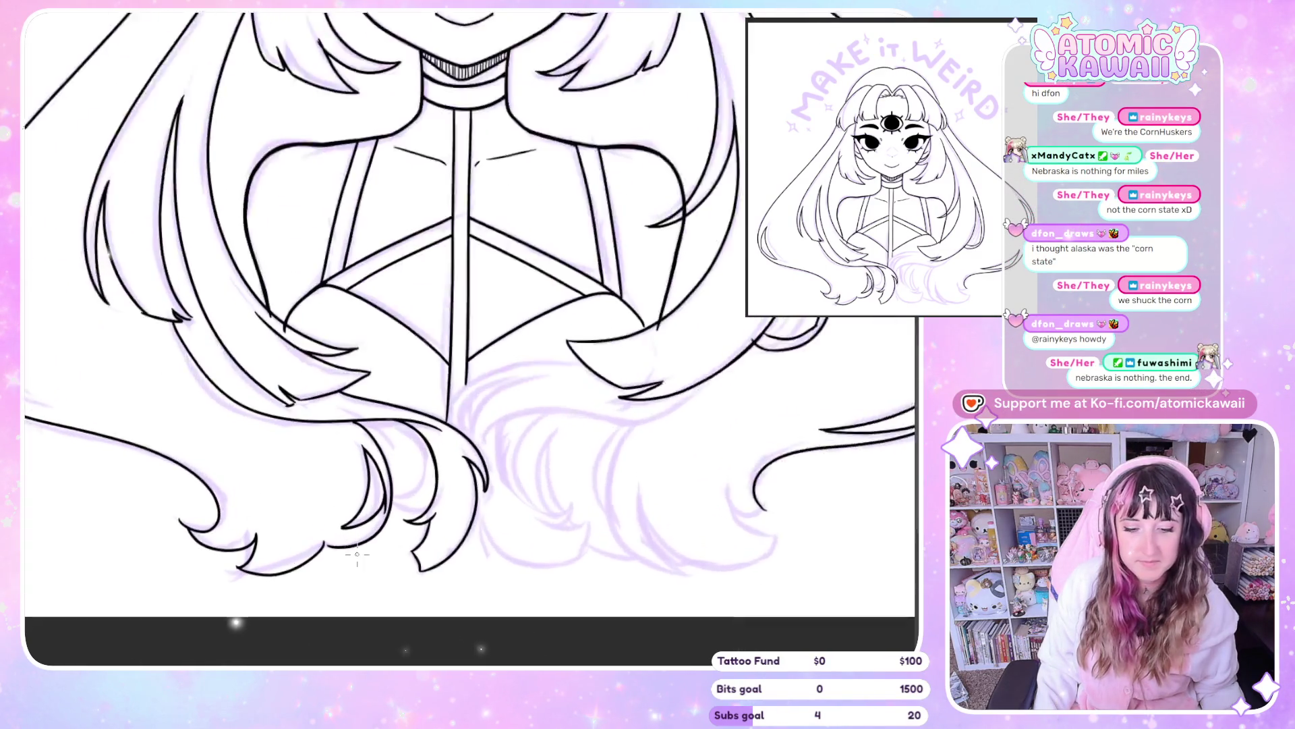
{"action": "scroll", "coordinate": [352, 553], "scroll_direction": "up", "scroll_amount": 1}
{"action": "scroll", "coordinate": [362, 555], "scroll_direction": "down", "scroll_amount": 2}
{"action": "scroll", "coordinate": [362, 555], "scroll_direction": "down", "scroll_amount": 1}
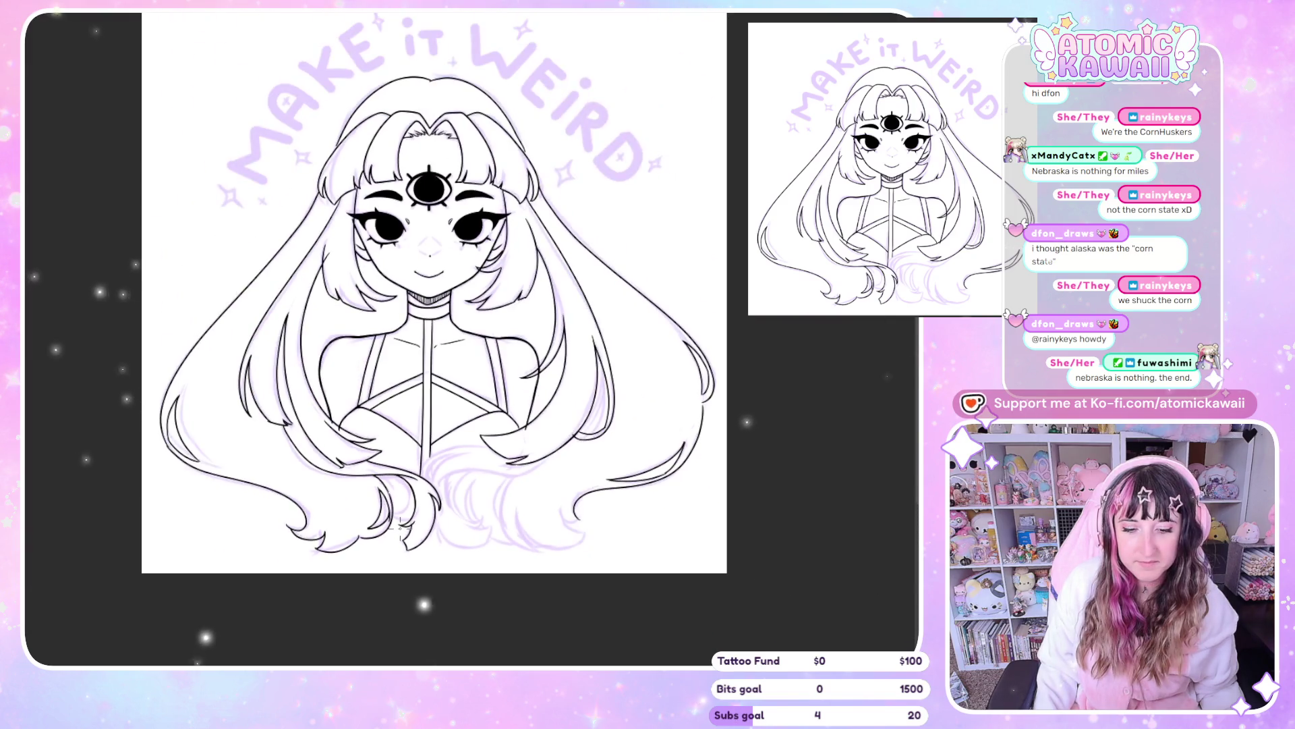
{"action": "scroll", "coordinate": [400, 528], "scroll_direction": "up", "scroll_amount": 2}
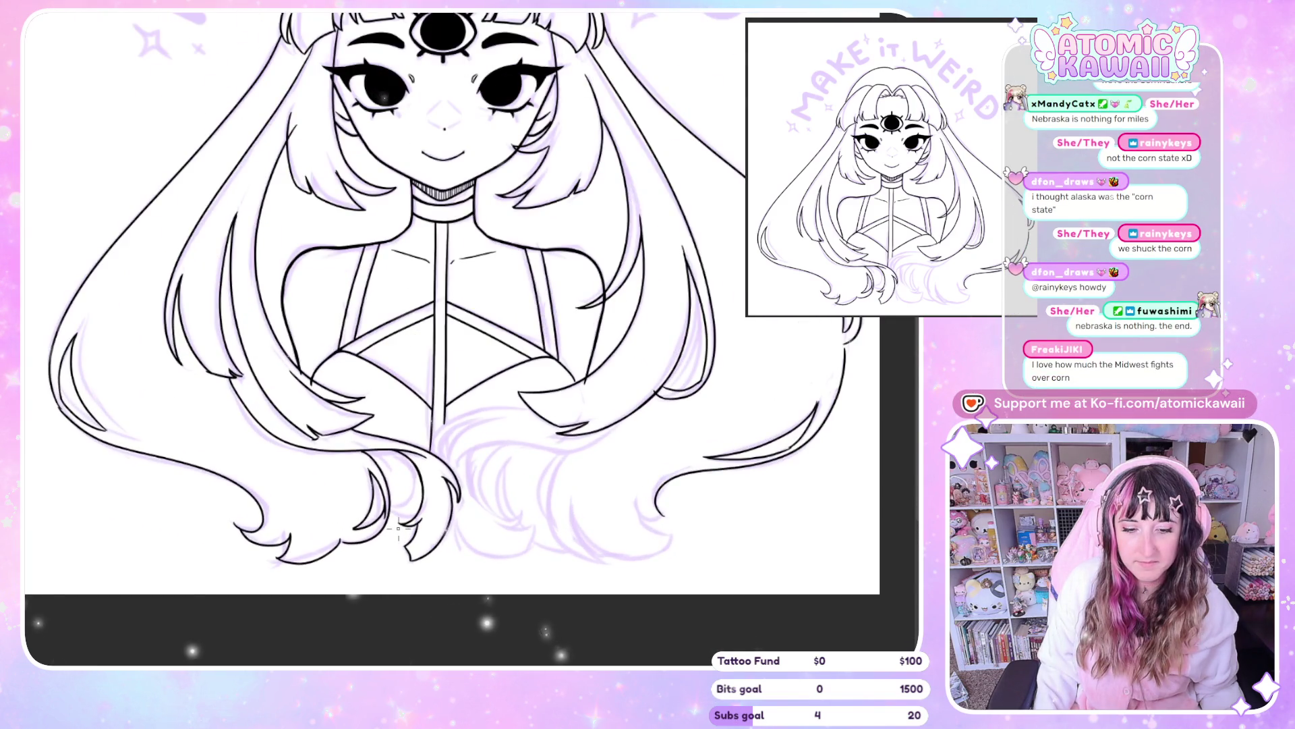
{"action": "scroll", "coordinate": [398, 528], "scroll_direction": "left", "scroll_amount": 2}
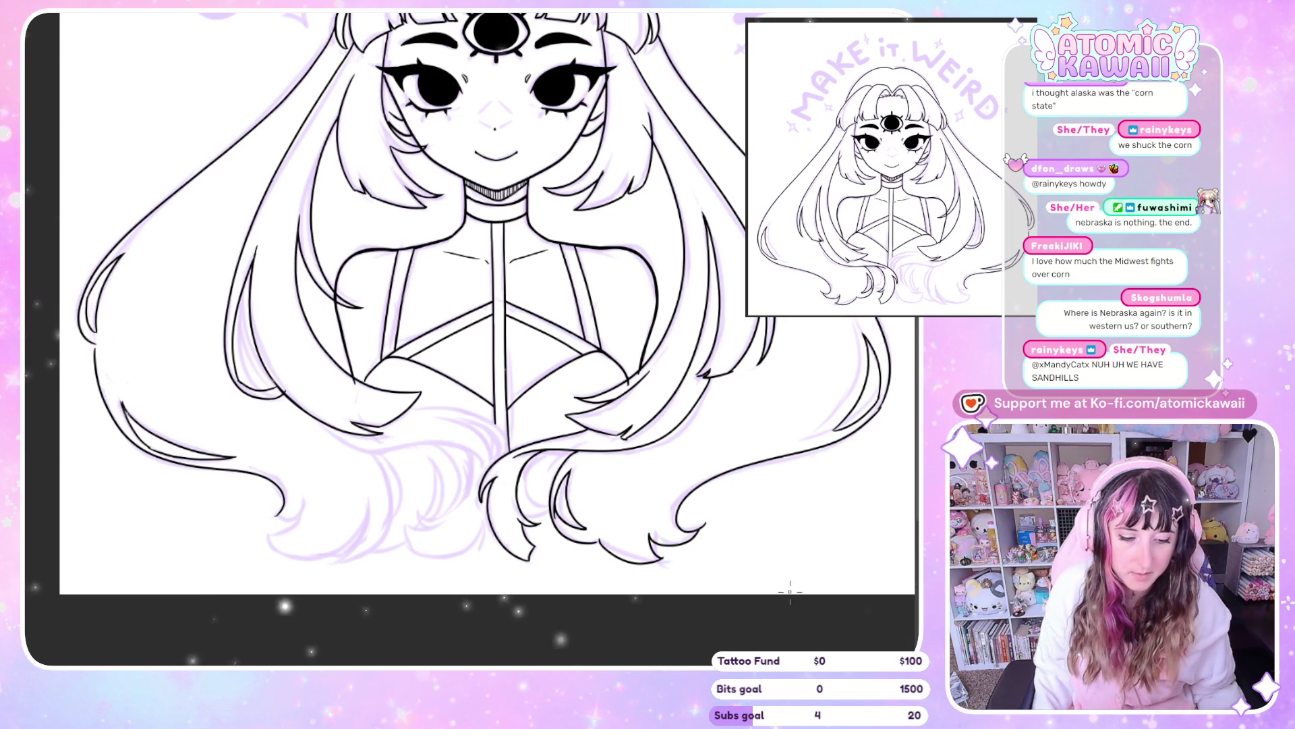
{"action": "scroll", "coordinate": [610, 587], "scroll_direction": "up", "scroll_amount": 5}
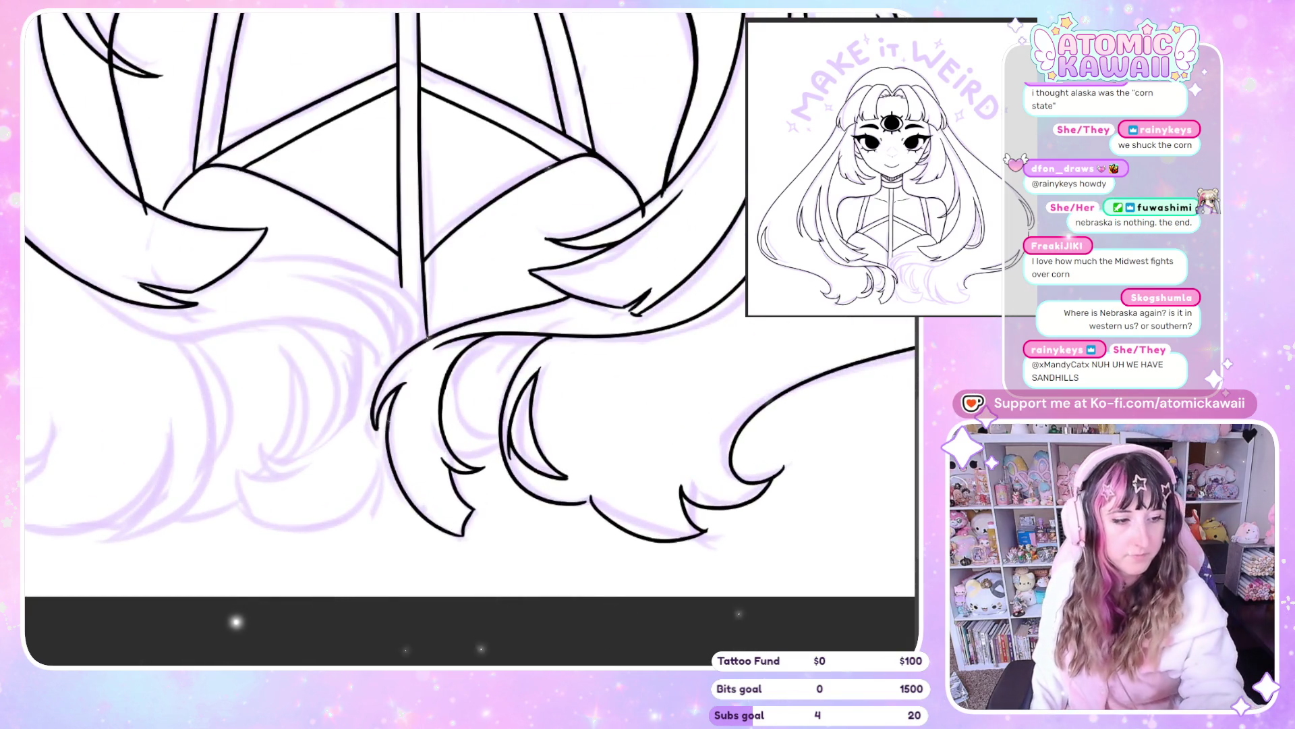
Lasso the lower hair strands and transform them slightly right and down, then confirm
{"action": "mouse_move", "coordinate": [566, 332]}
{"action": "left_mouse_down"}
{"action": "mouse_move", "coordinate": [701, 503]}
{"action": "mouse_move", "coordinate": [684, 491]}
{"action": "mouse_move", "coordinate": [606, 512]}
{"action": "mouse_move", "coordinate": [617, 514]}
{"action": "left_mouse_up"}
{"action": "key", "text": "ctrl+t"}
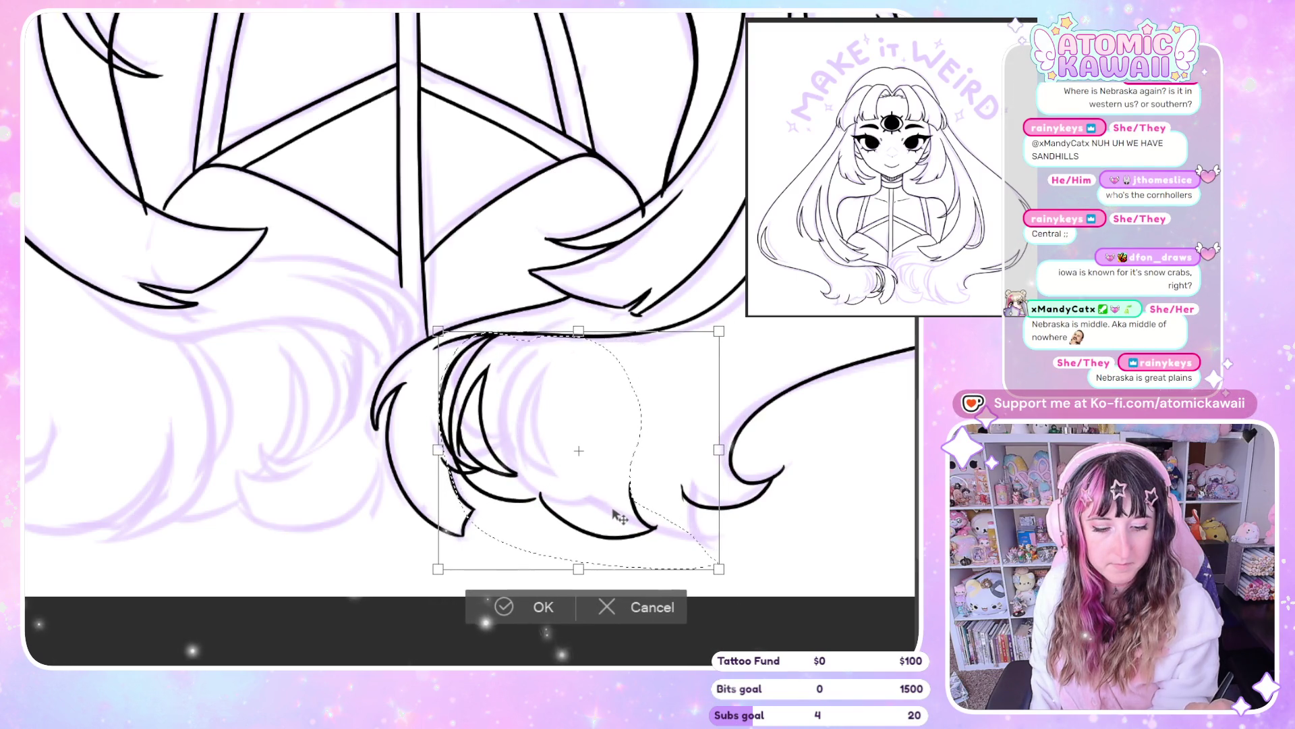
{"action": "left_click_drag", "start_coordinate": [615, 516], "coordinate": [628, 531]}
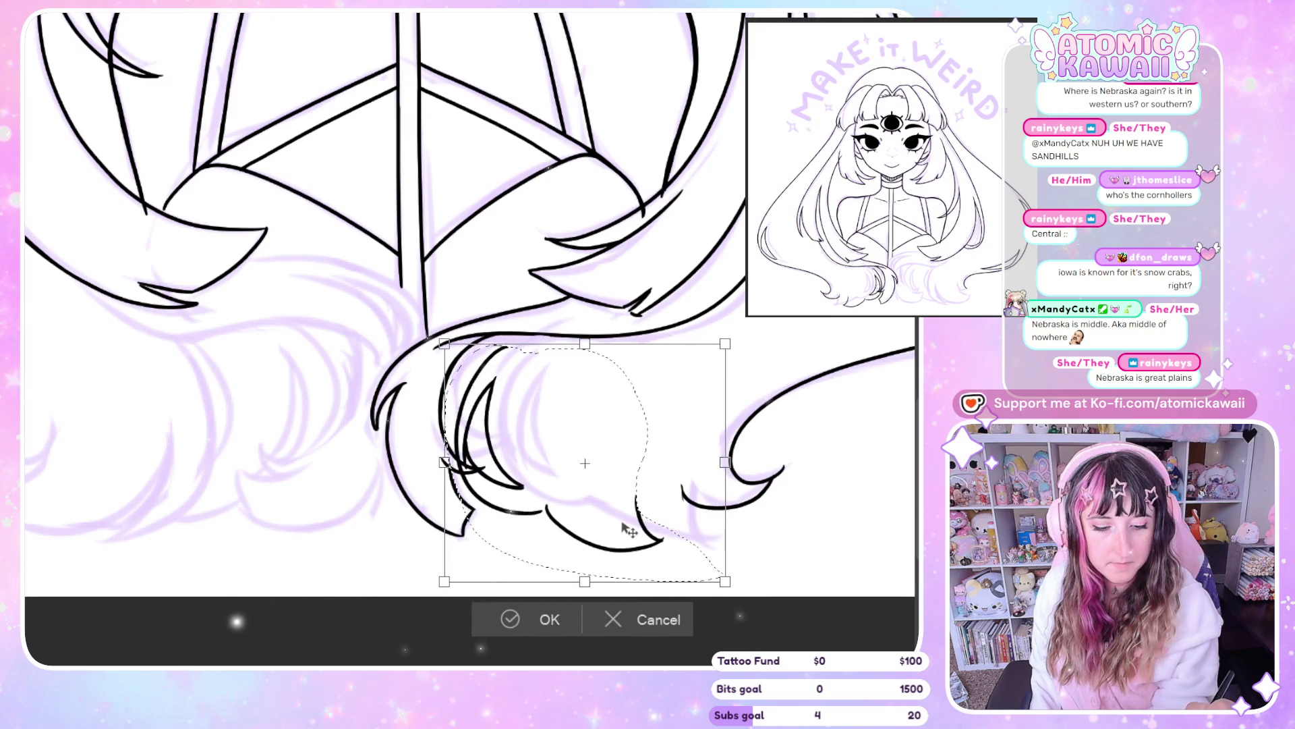
{"action": "left_click_drag", "start_coordinate": [629, 533], "coordinate": [629, 516]}
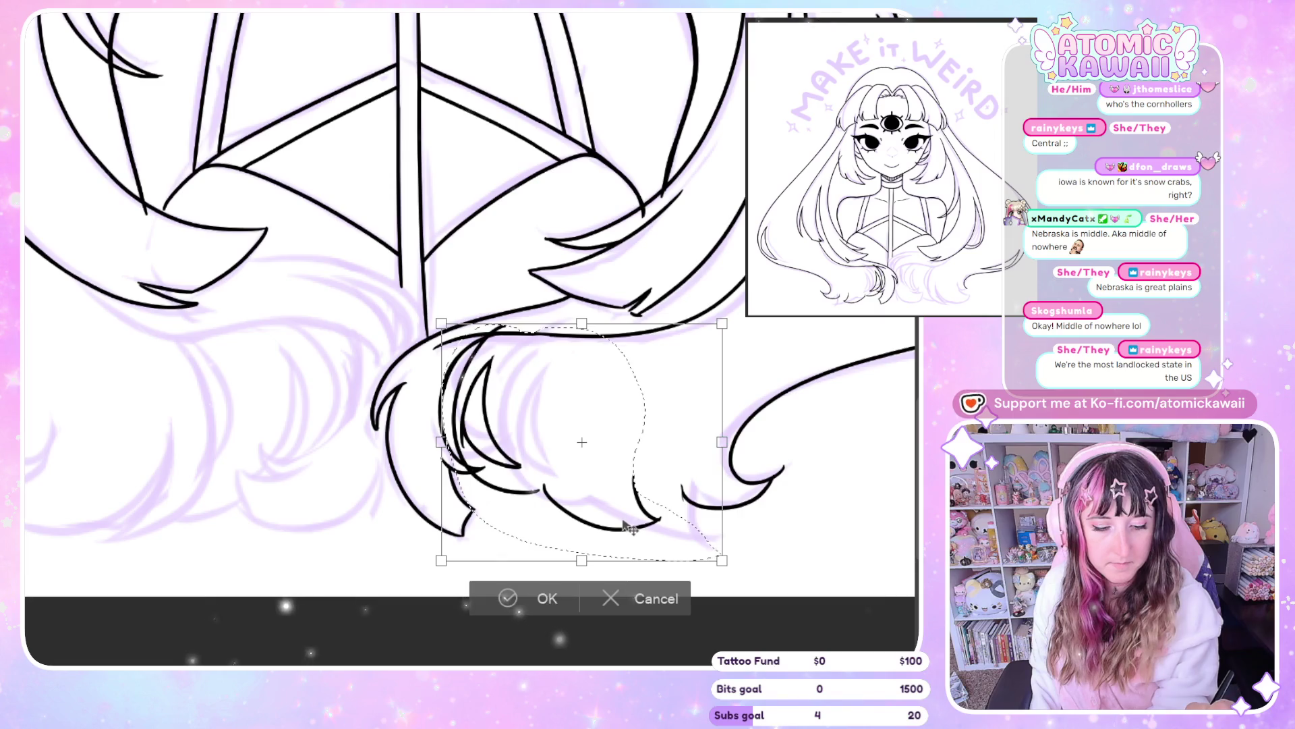
{"action": "left_click", "coordinate": [539, 602]}
Deselect, undo stray strokes, and draw a curved strand on the hair tip, checking it mirrored
{"action": "key", "text": "ctrl+d"}
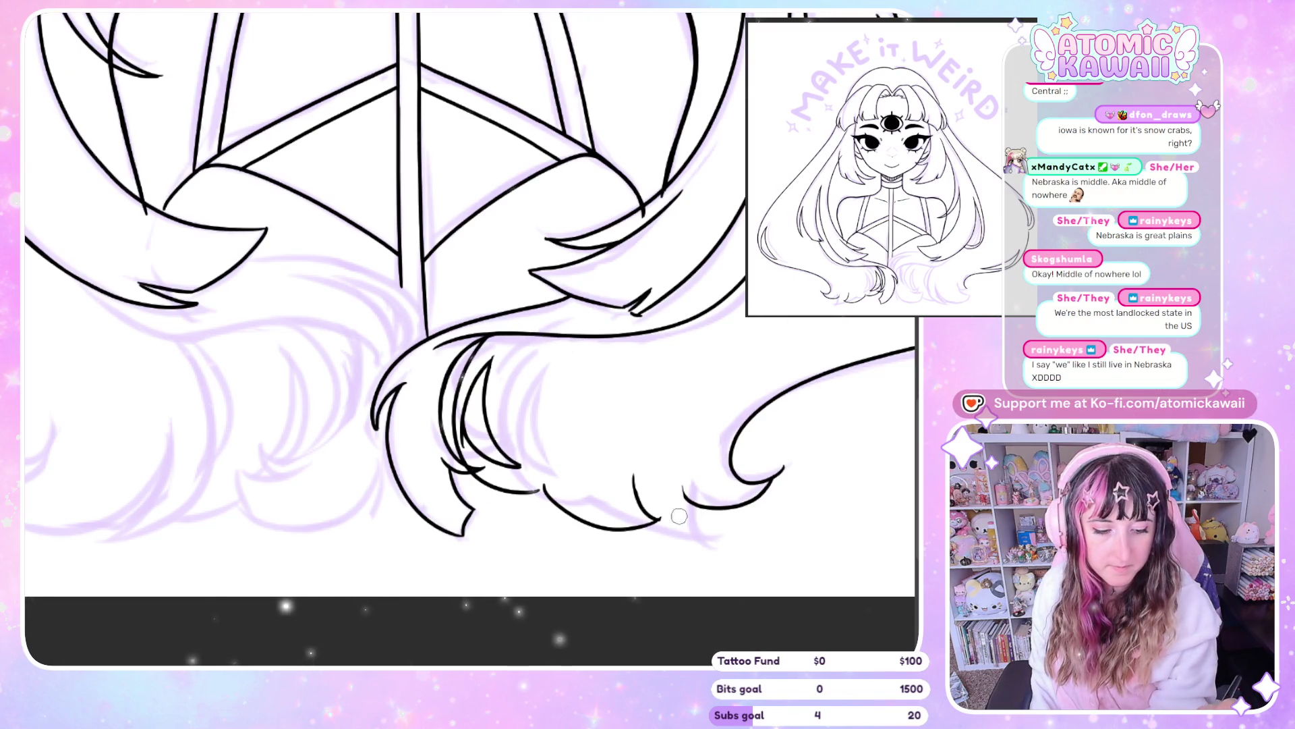
{"action": "key", "text": "ctrl+z"}
{"action": "key", "text": "h"}
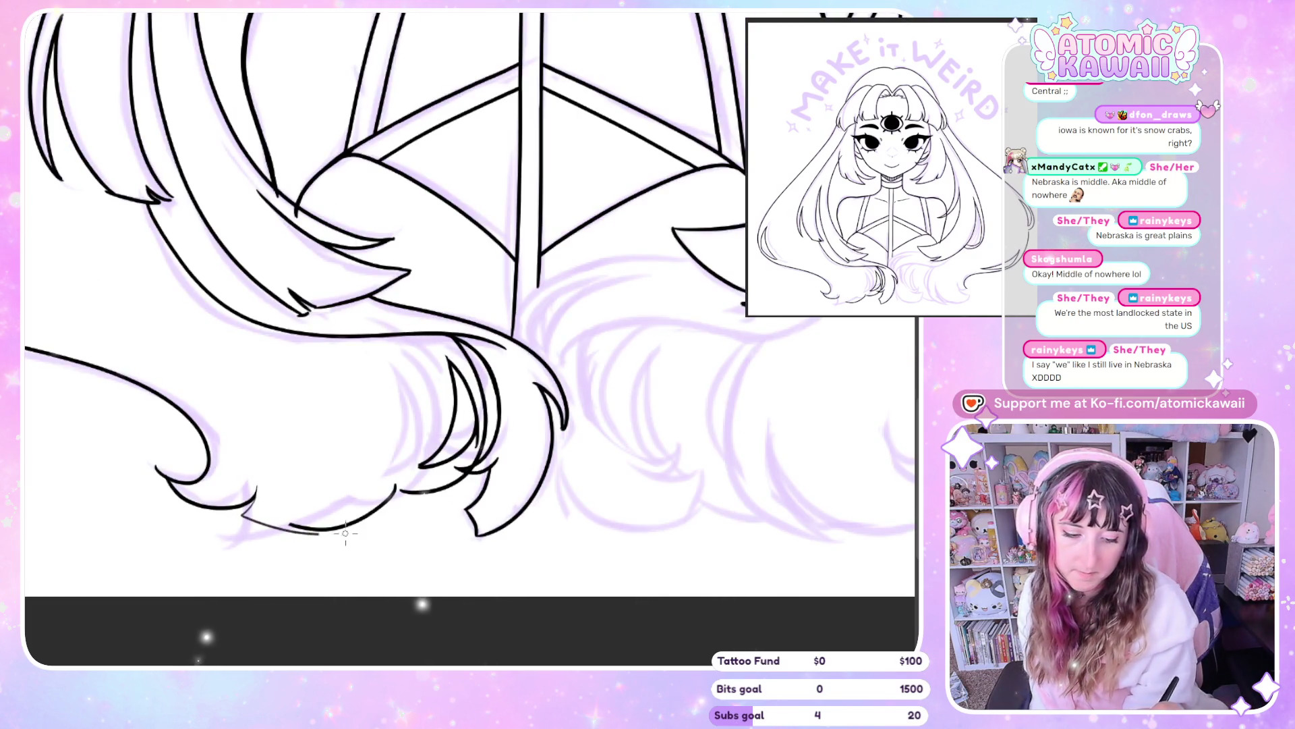
{"action": "key", "text": "ctrl+z"}
{"action": "left_click_drag", "start_coordinate": [258, 487], "coordinate": [237, 507]}
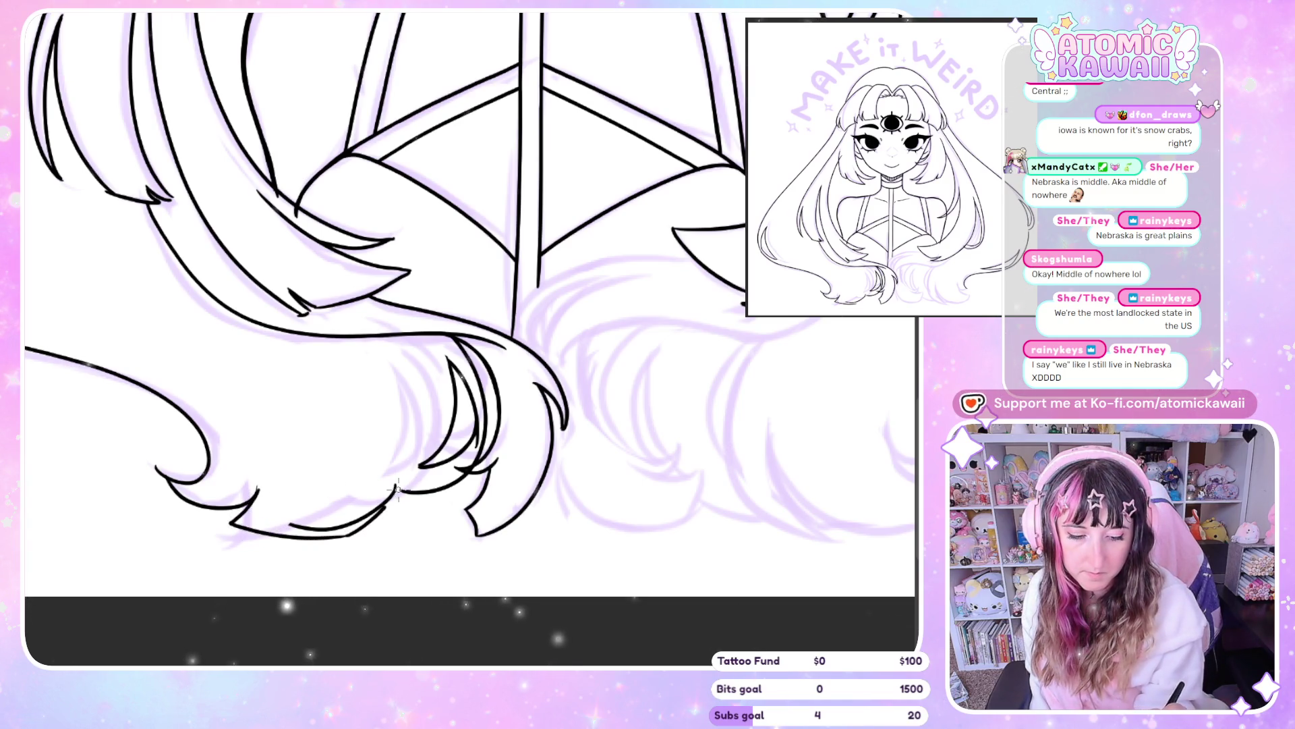
{"action": "key", "text": "h"}
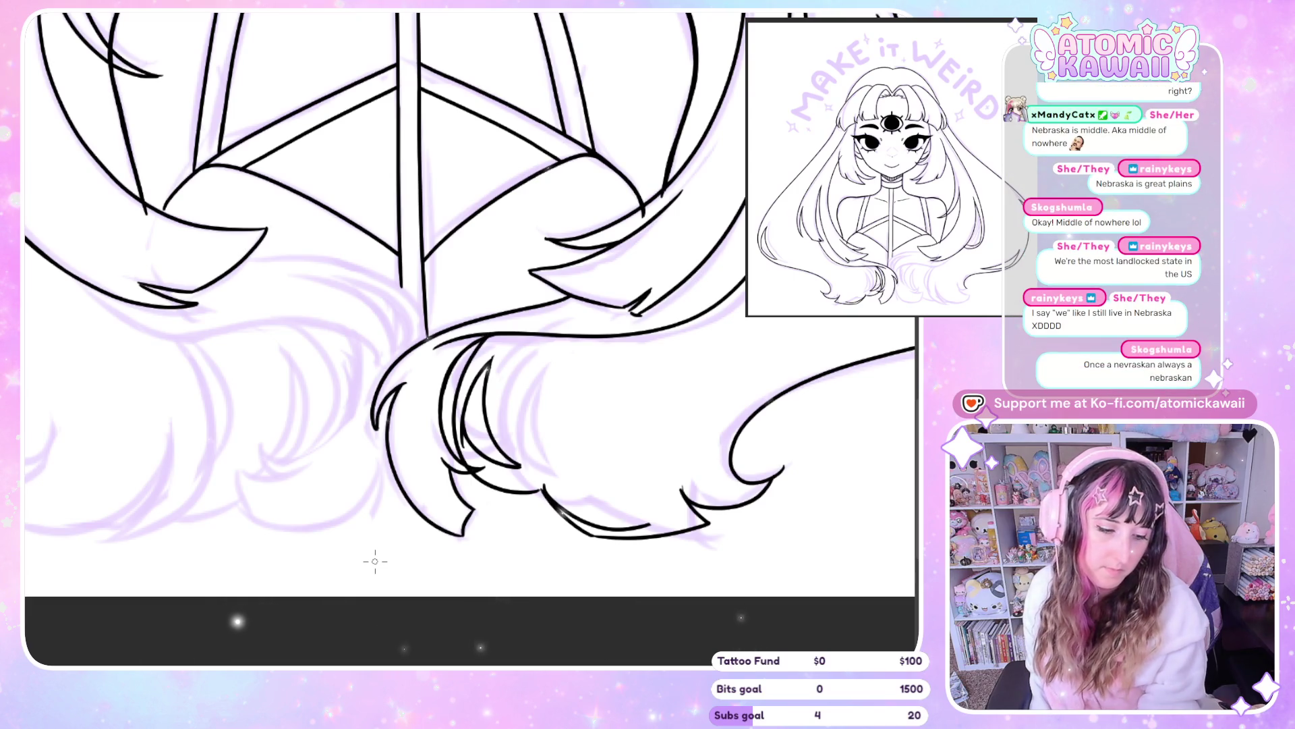
{"action": "key", "text": "h"}
Erase the old lower stroke and try spiky tip lines along the hair bottom, undoing unwanted curves
{"action": "left_click_drag", "start_coordinate": [284, 553], "coordinate": [238, 526]}
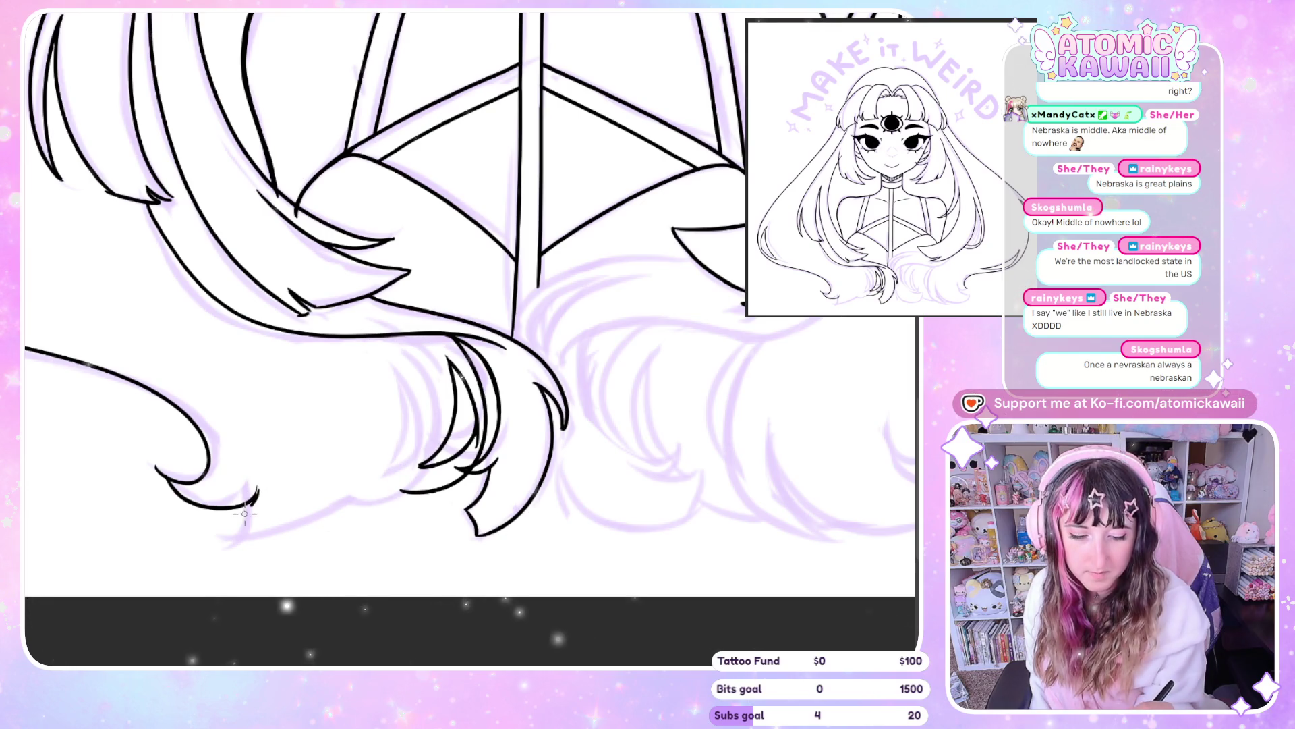
{"action": "mouse_move", "coordinate": [257, 493]}
{"action": "left_mouse_down"}
{"action": "mouse_move", "coordinate": [314, 521]}
{"action": "mouse_move", "coordinate": [398, 496]}
{"action": "left_mouse_up"}
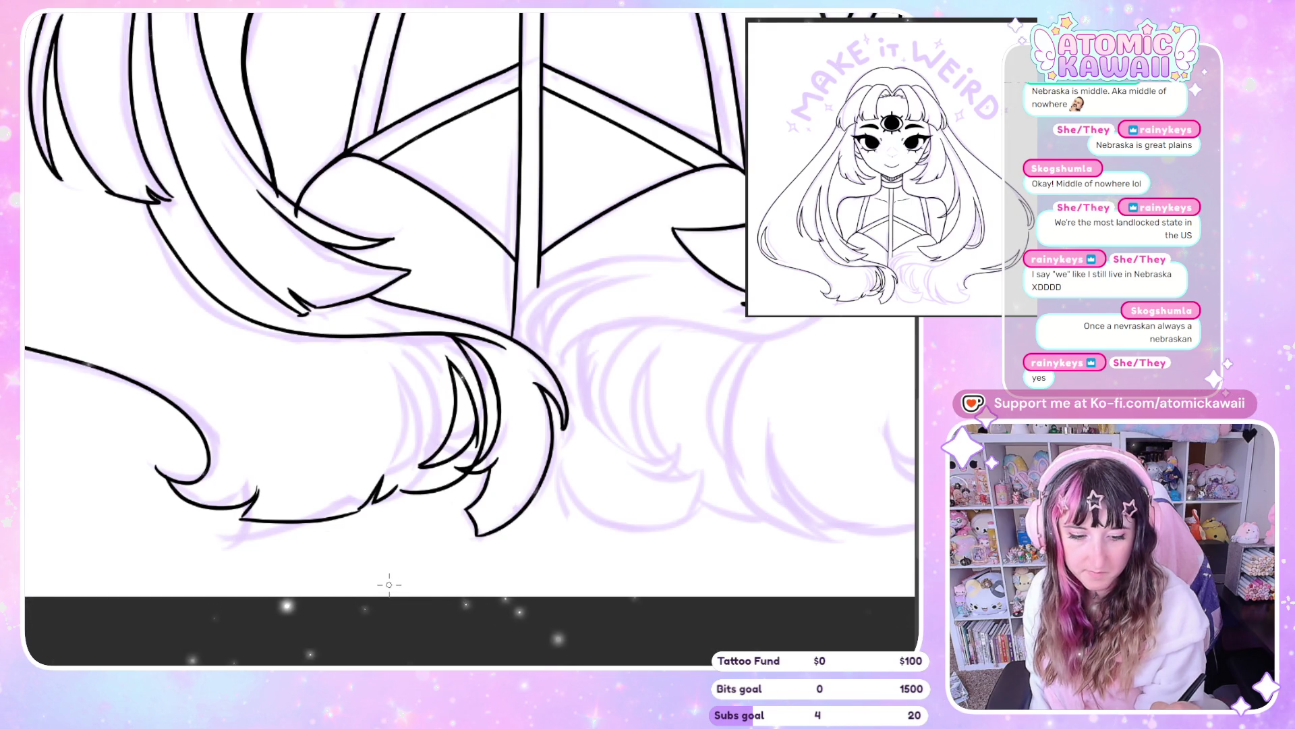
{"action": "key", "text": "ctrl+z"}
{"action": "key", "text": "ctrl+z"}
{"action": "key", "text": "ctrl+z"}
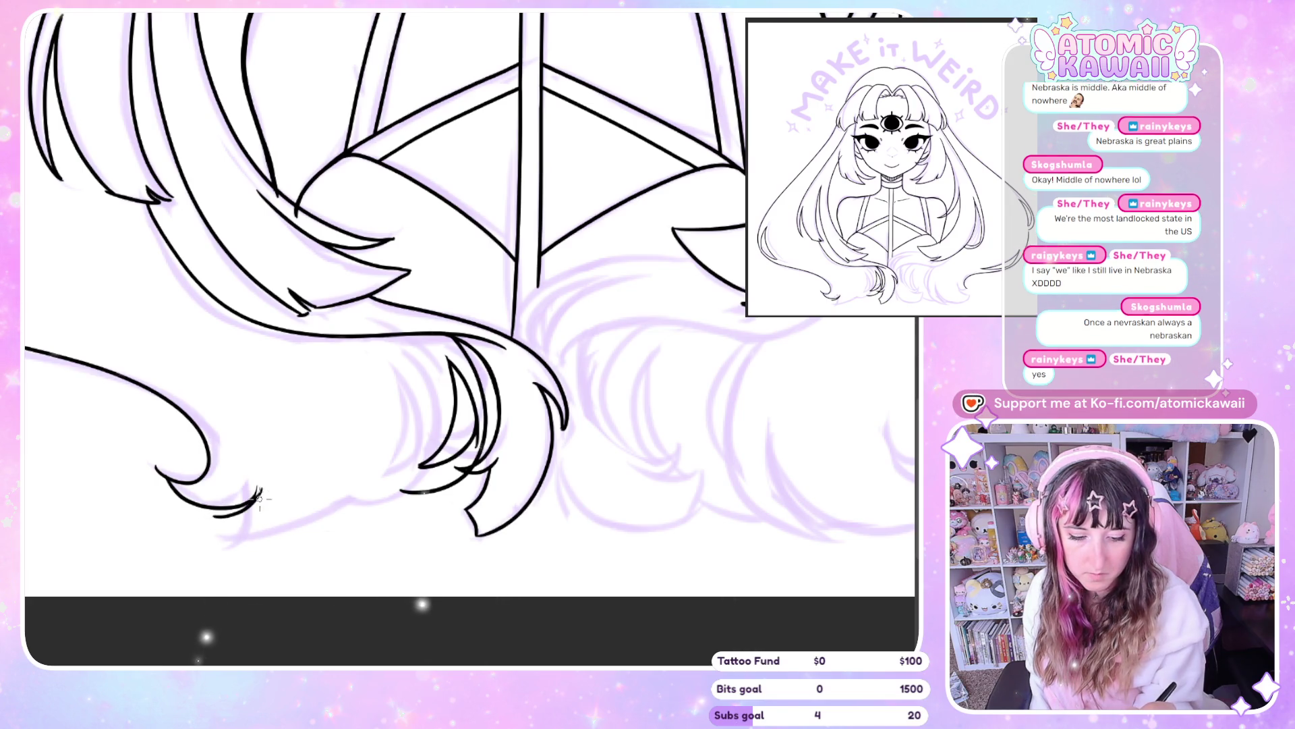
{"action": "mouse_move", "coordinate": [214, 515]}
{"action": "left_mouse_down"}
{"action": "mouse_move", "coordinate": [273, 531]}
{"action": "mouse_move", "coordinate": [398, 478]}
{"action": "left_mouse_up"}
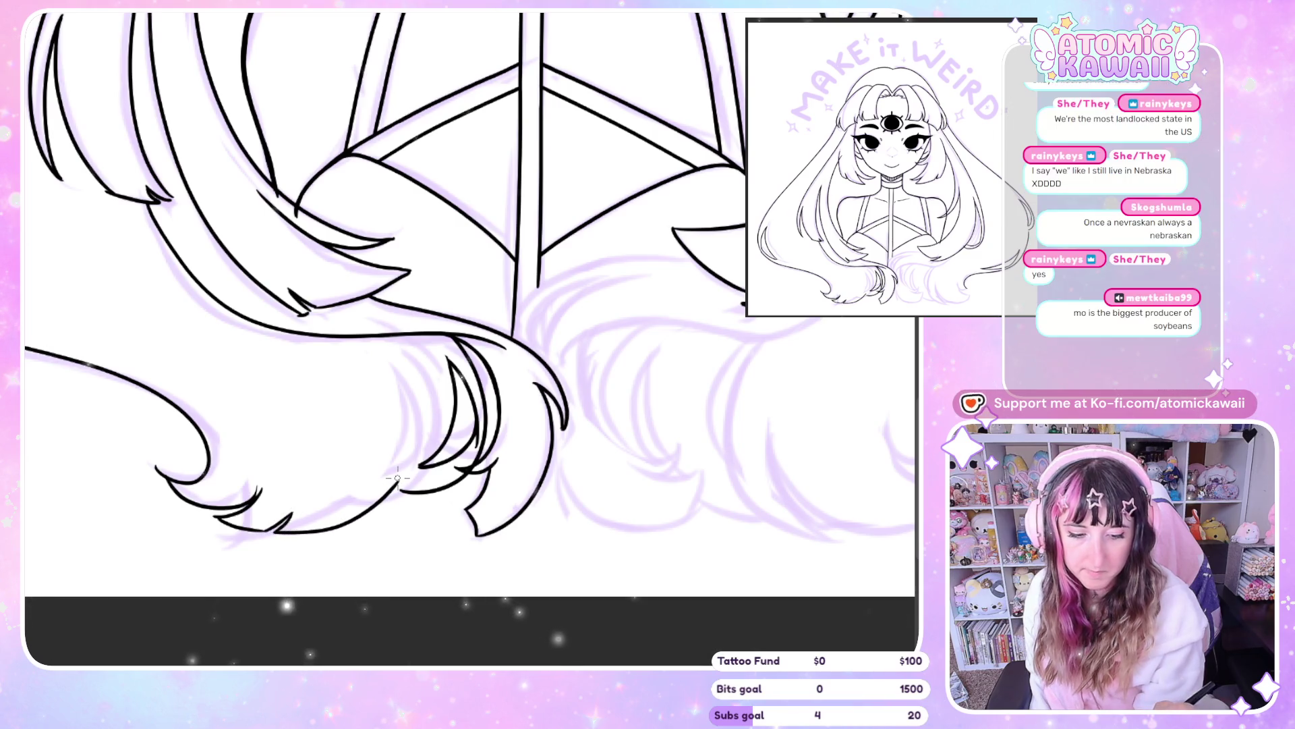
{"action": "key", "text": "ctrl+z"}
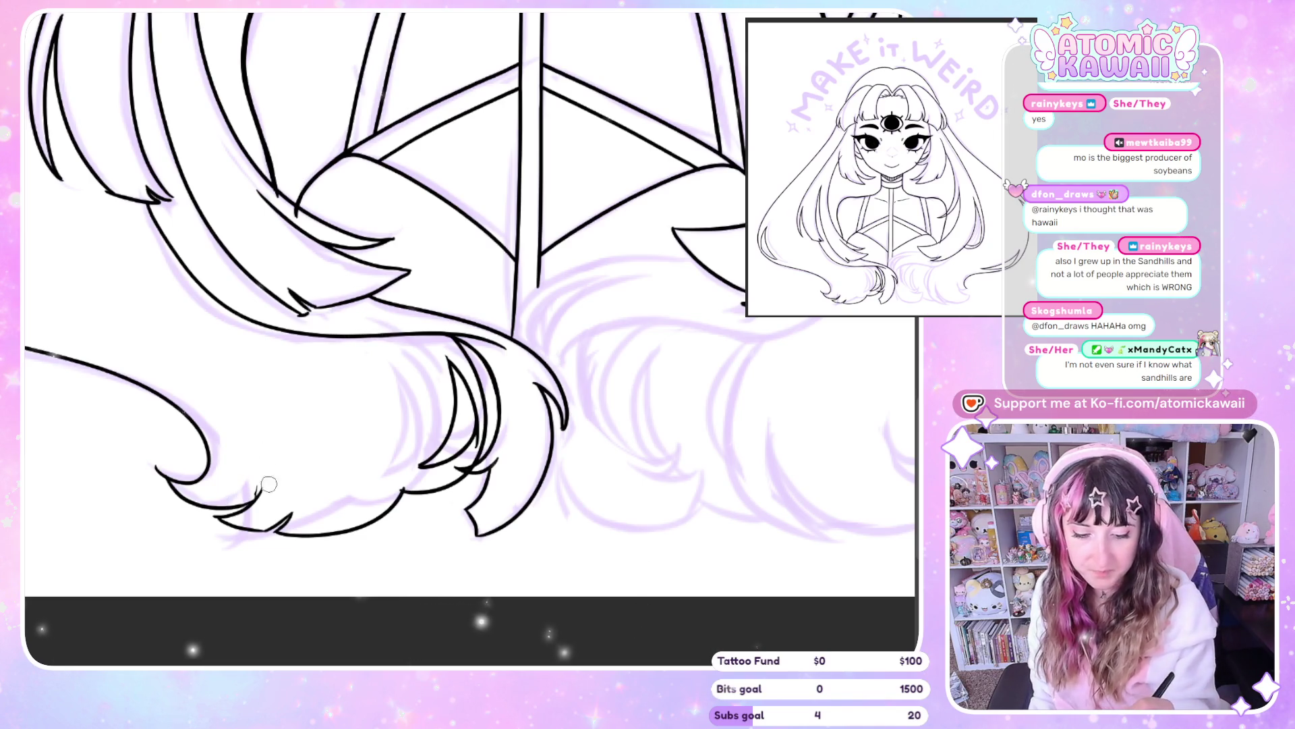
Toggle Flip Horizontal to compare the mirrored hair, then fit the whole portrait on screen
{"action": "key", "text": "h"}
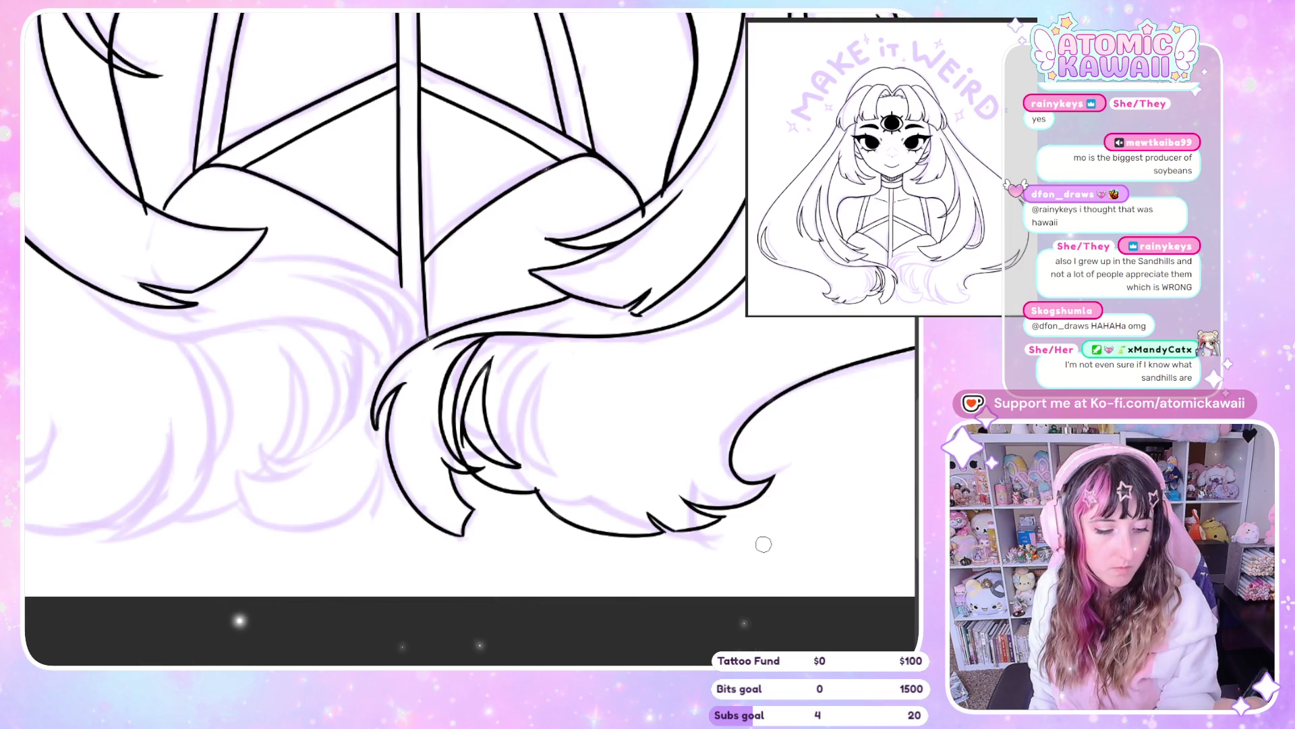
{"action": "key", "text": "h"}
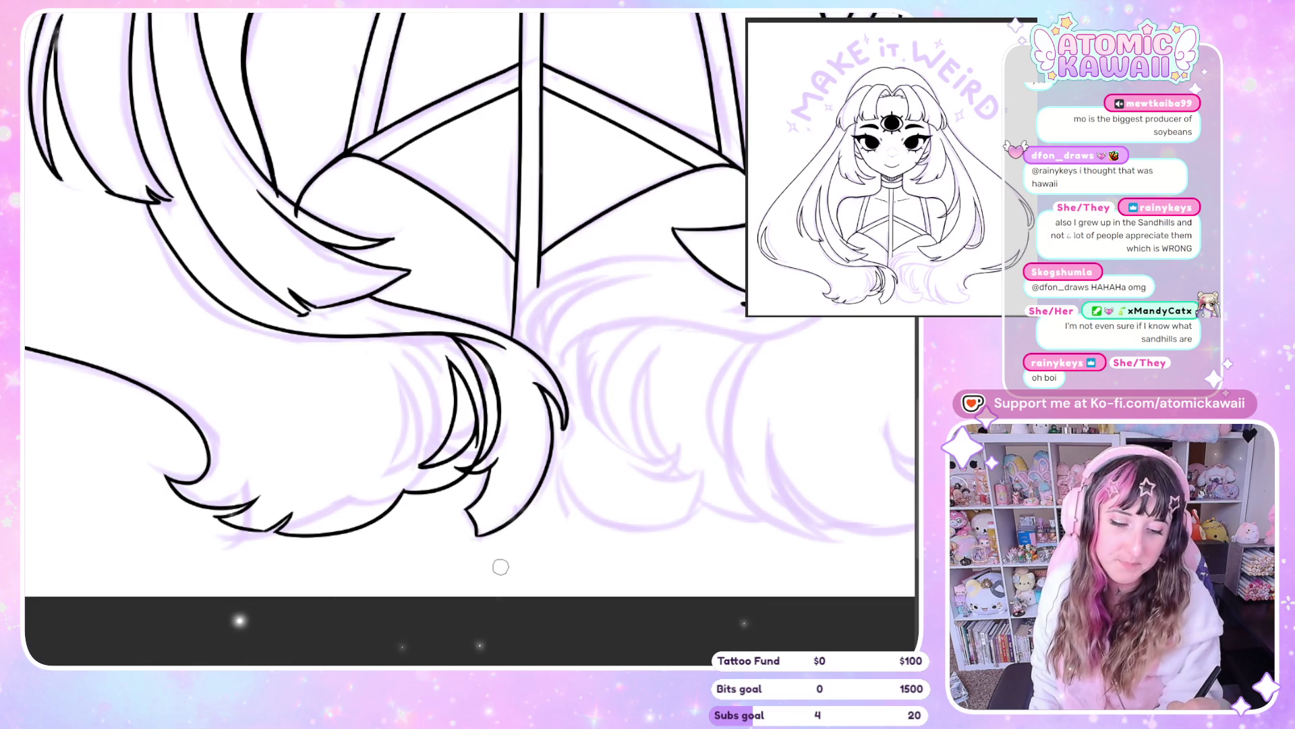
{"action": "key", "text": "h"}
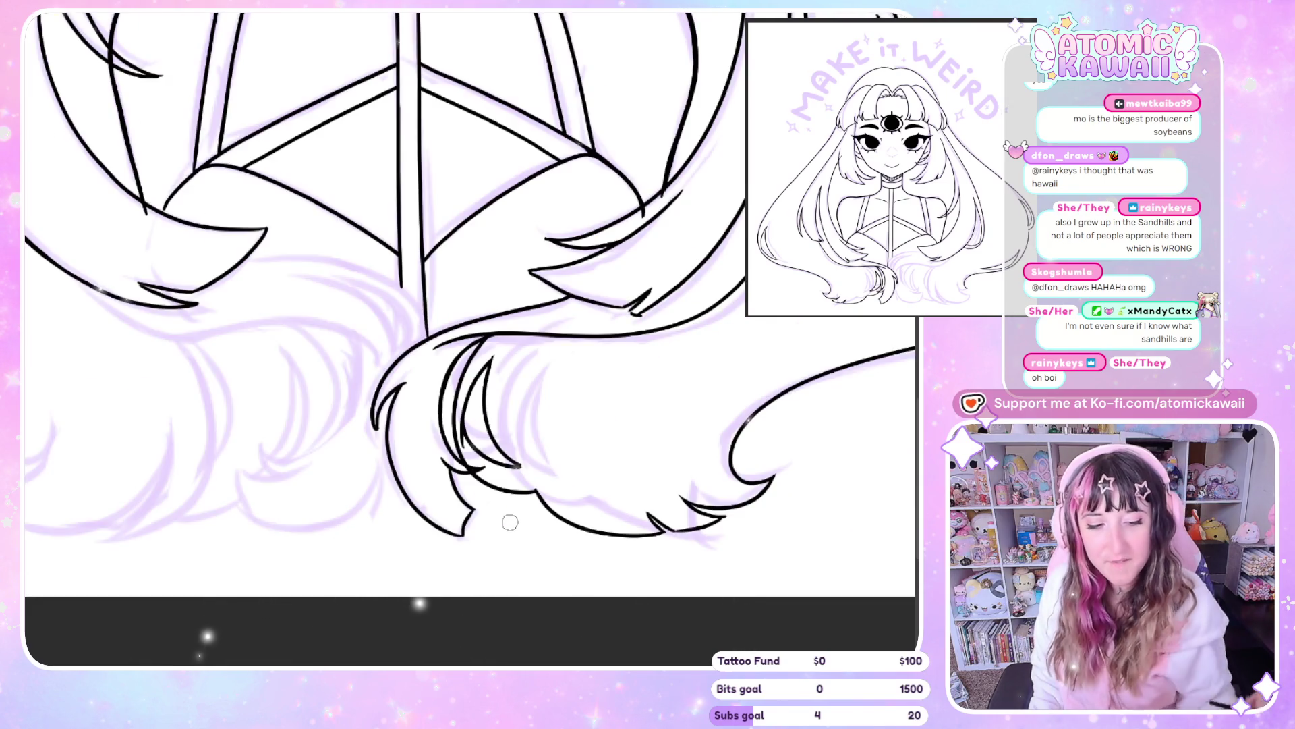
{"action": "key", "text": "ctrl+0"}
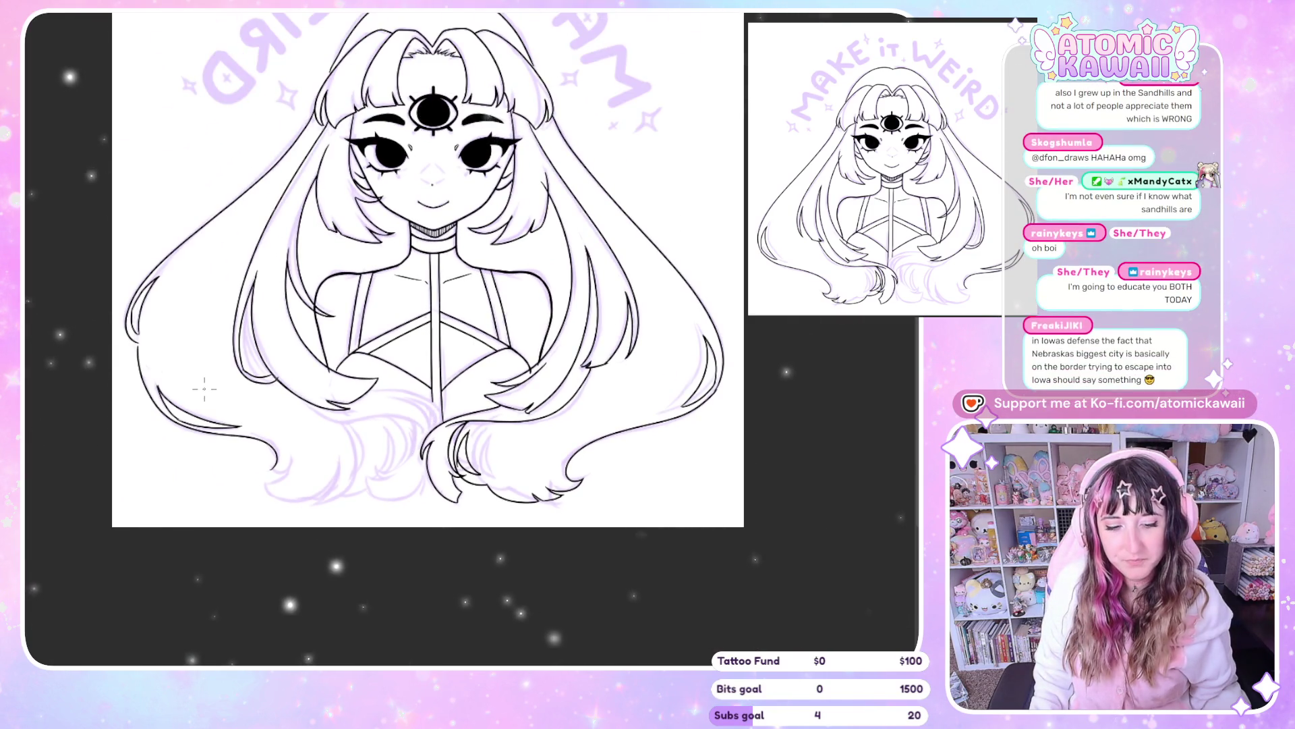
Turn Flip Horizontal off and zoom in on the chest and lower hair area
{"action": "key", "text": "h"}
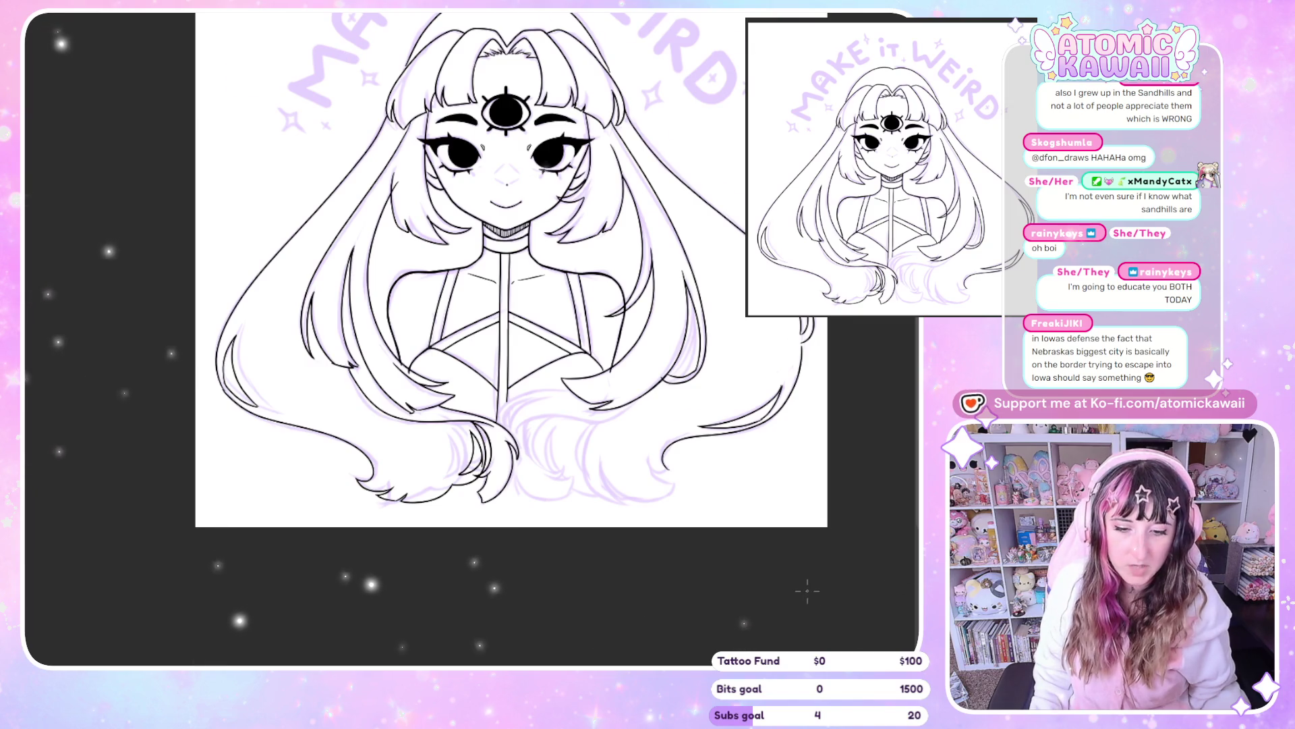
{"action": "scroll", "coordinate": [842, 632], "scroll_direction": "up", "scroll_amount": 1}
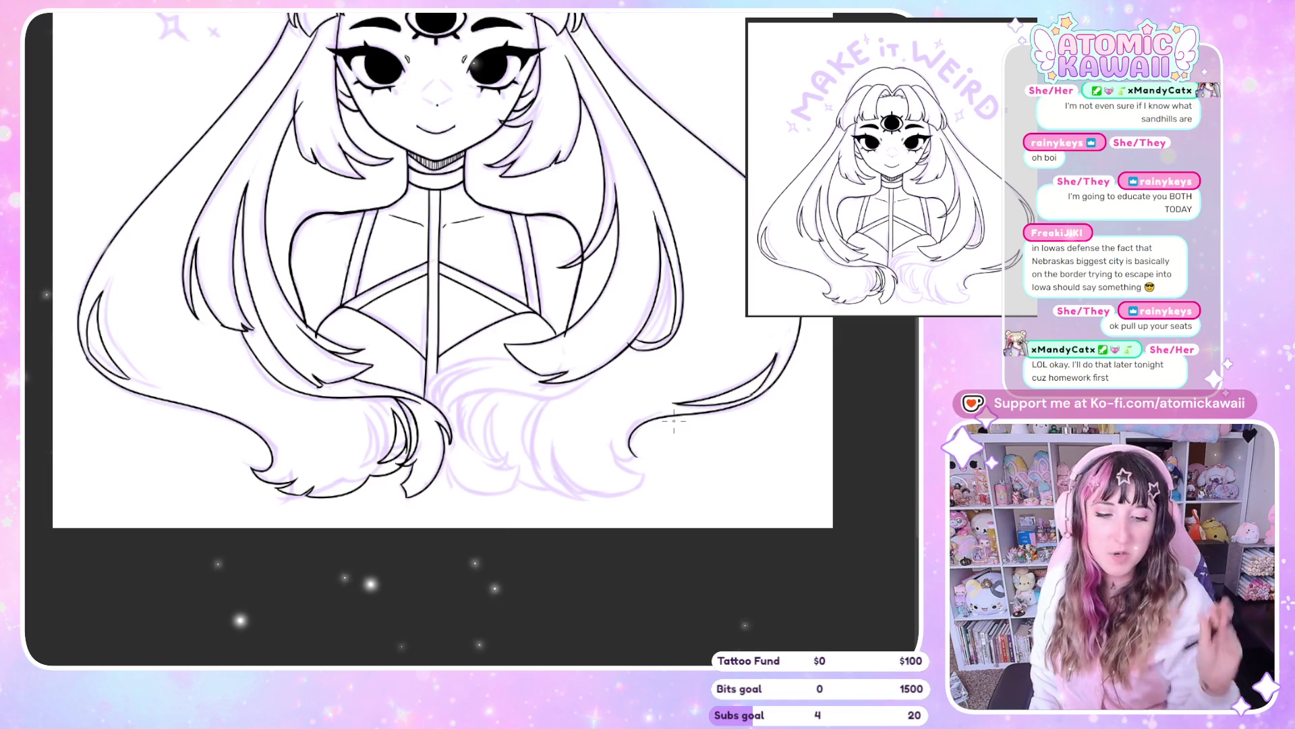
{"action": "scroll", "coordinate": [632, 476], "scroll_direction": "down", "scroll_amount": 3}
{"action": "scroll", "coordinate": [463, 485], "scroll_direction": "up", "scroll_amount": 3}
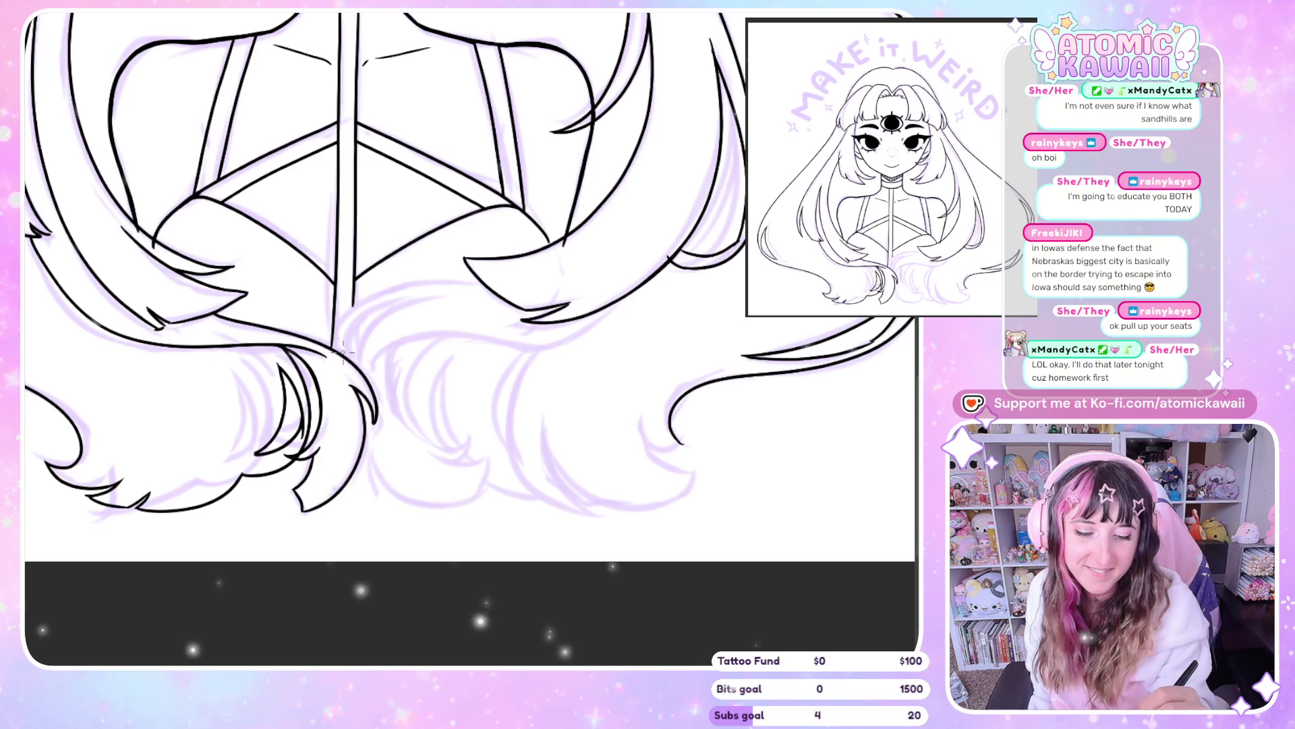
Ink a curved strand, a short extra strand and a long curving line in the central hair
{"action": "left_click_drag", "start_coordinate": [367, 300], "coordinate": [339, 351]}
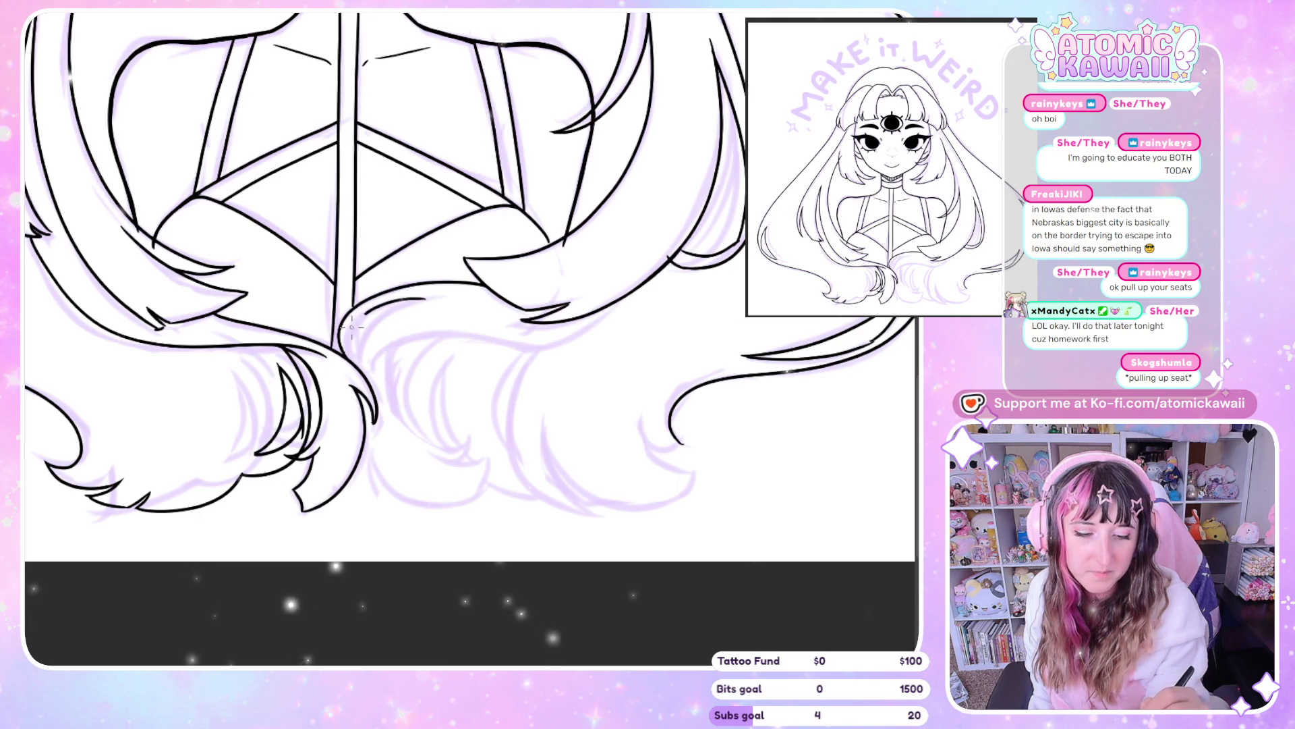
{"action": "left_click_drag", "start_coordinate": [398, 303], "coordinate": [364, 332]}
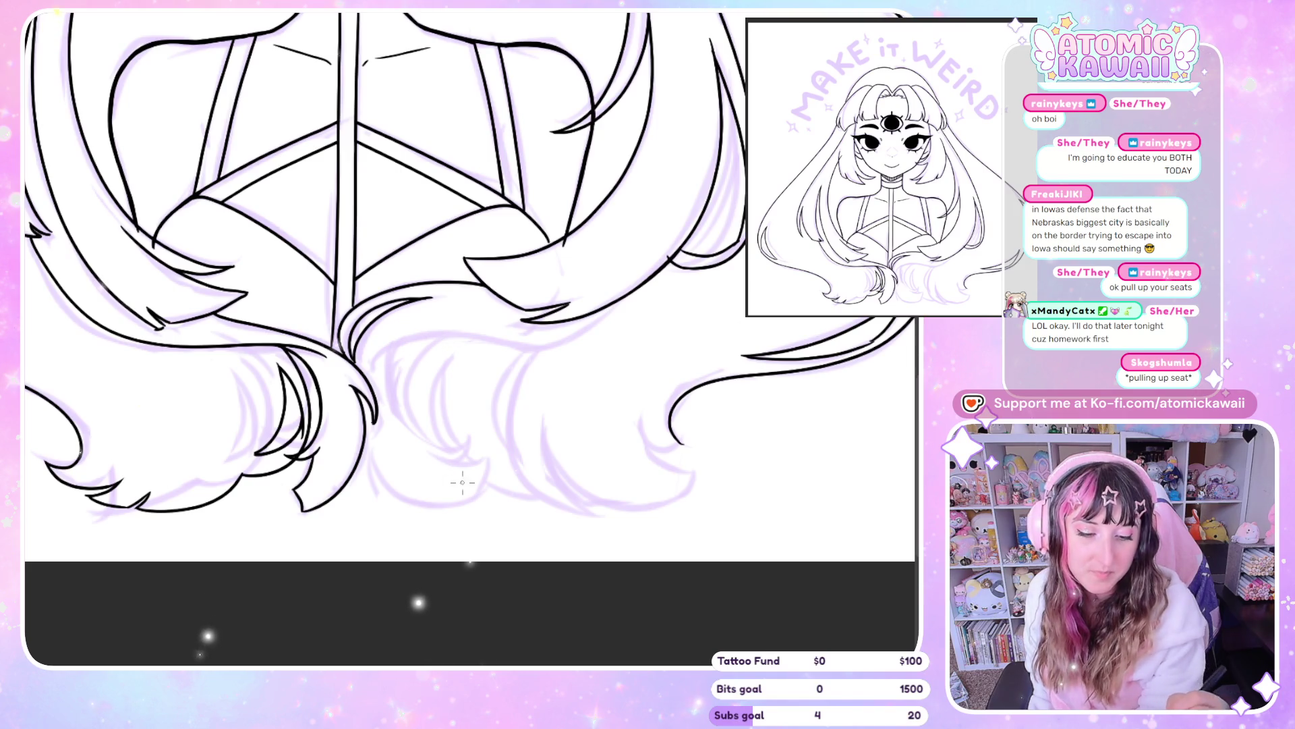
{"action": "left_click_drag", "start_coordinate": [371, 365], "coordinate": [479, 335]}
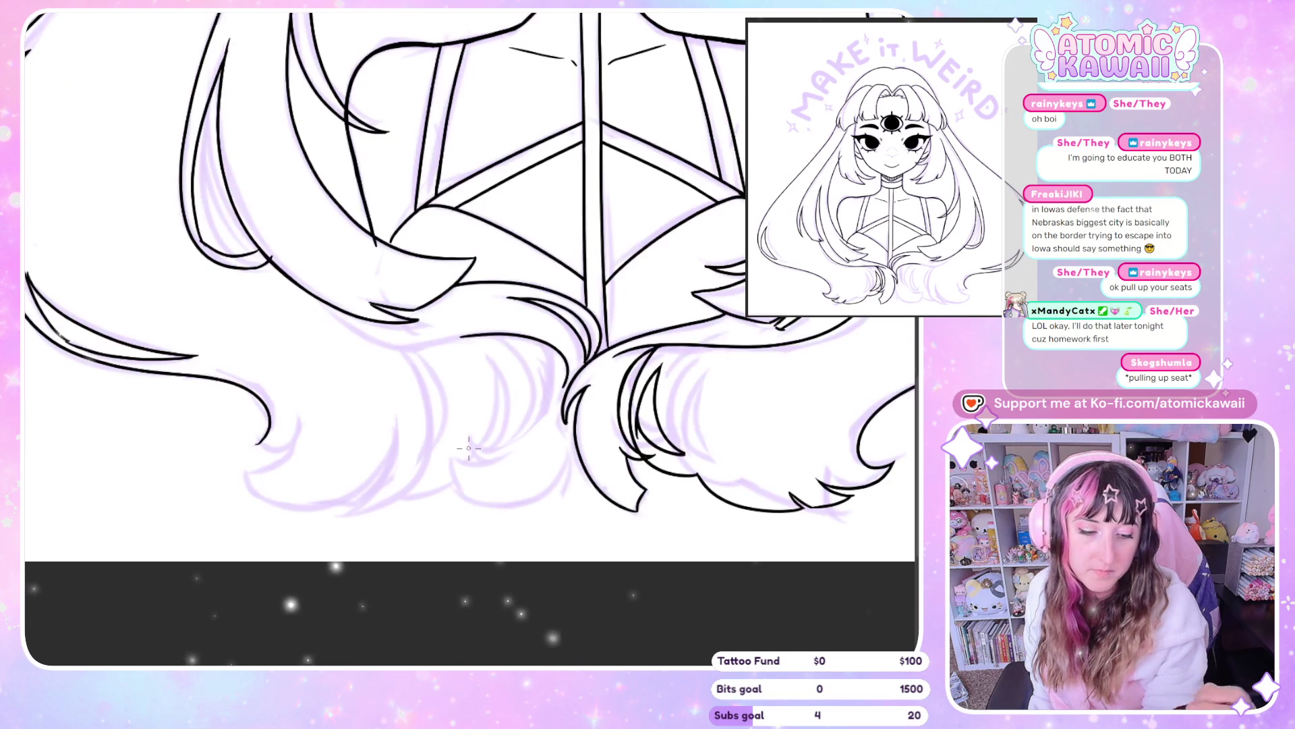
Check the strands in the mirrored view, redraw the long curving line, then undo it
{"action": "key", "text": "h"}
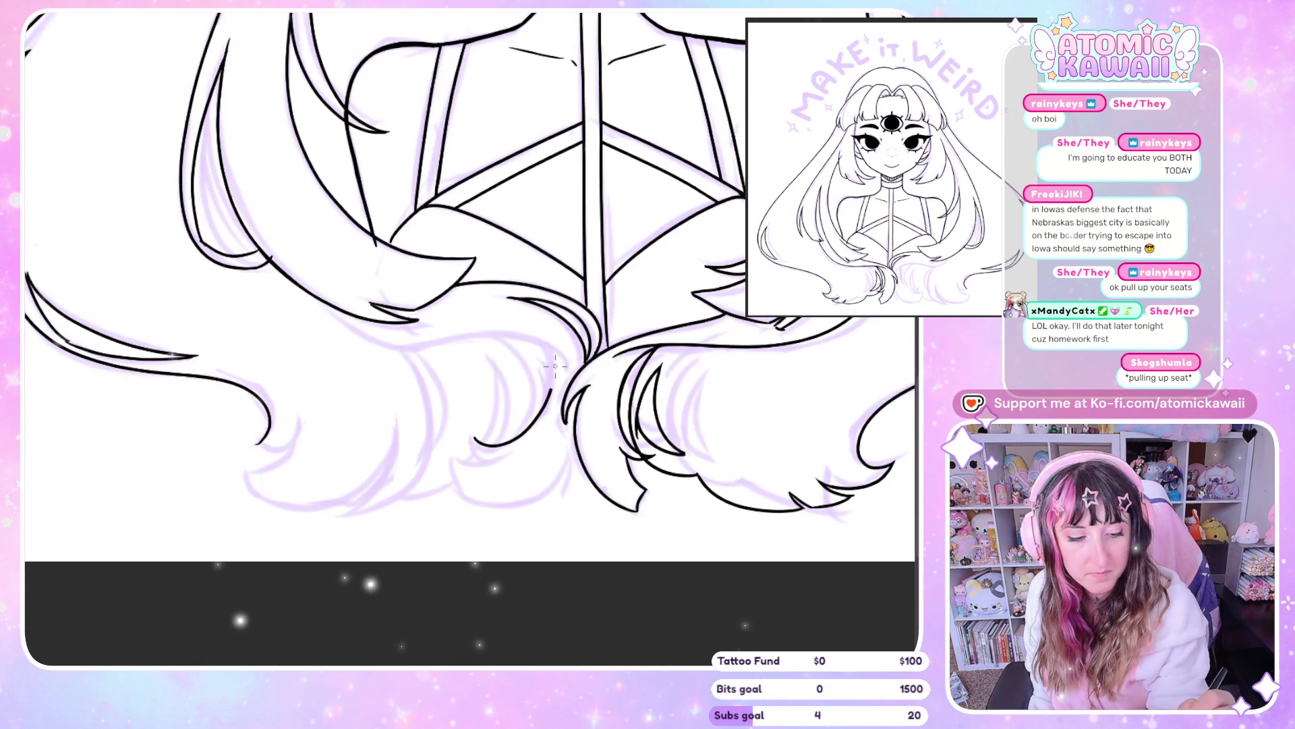
{"action": "key", "text": "h"}
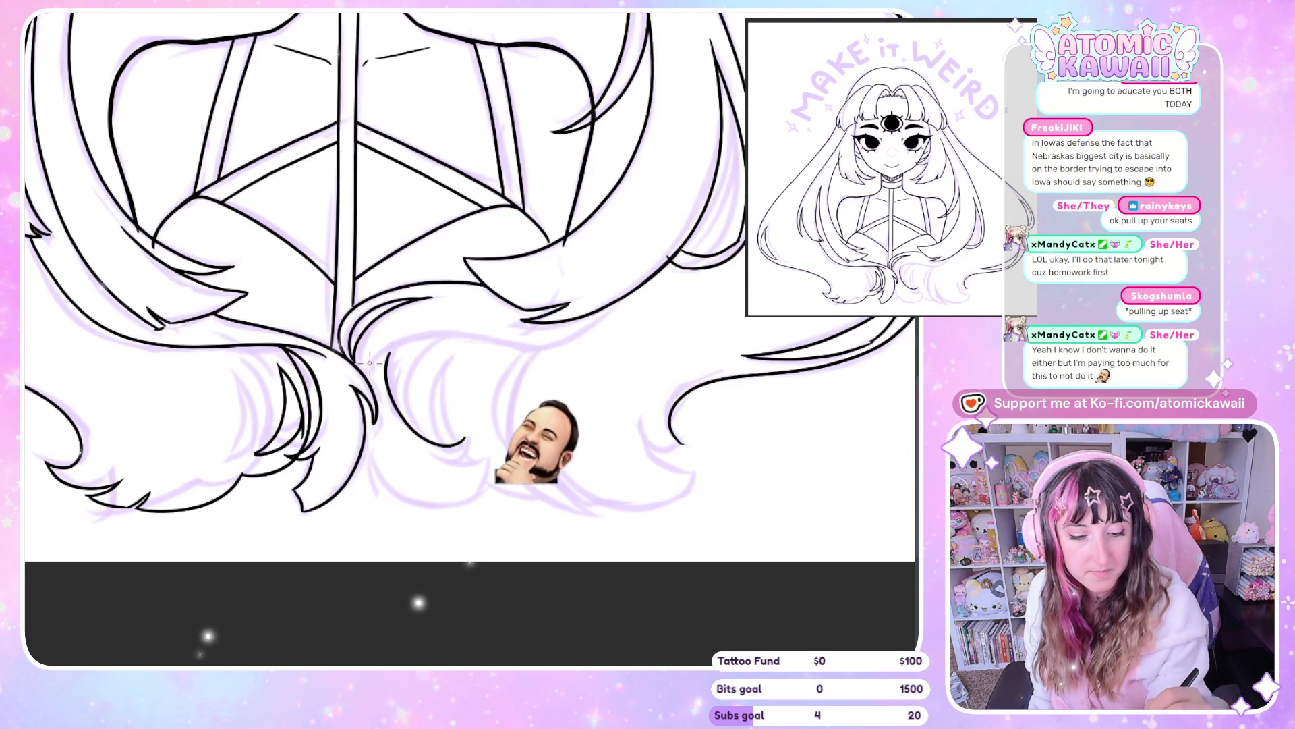
{"action": "left_click_drag", "start_coordinate": [472, 335], "coordinate": [371, 363]}
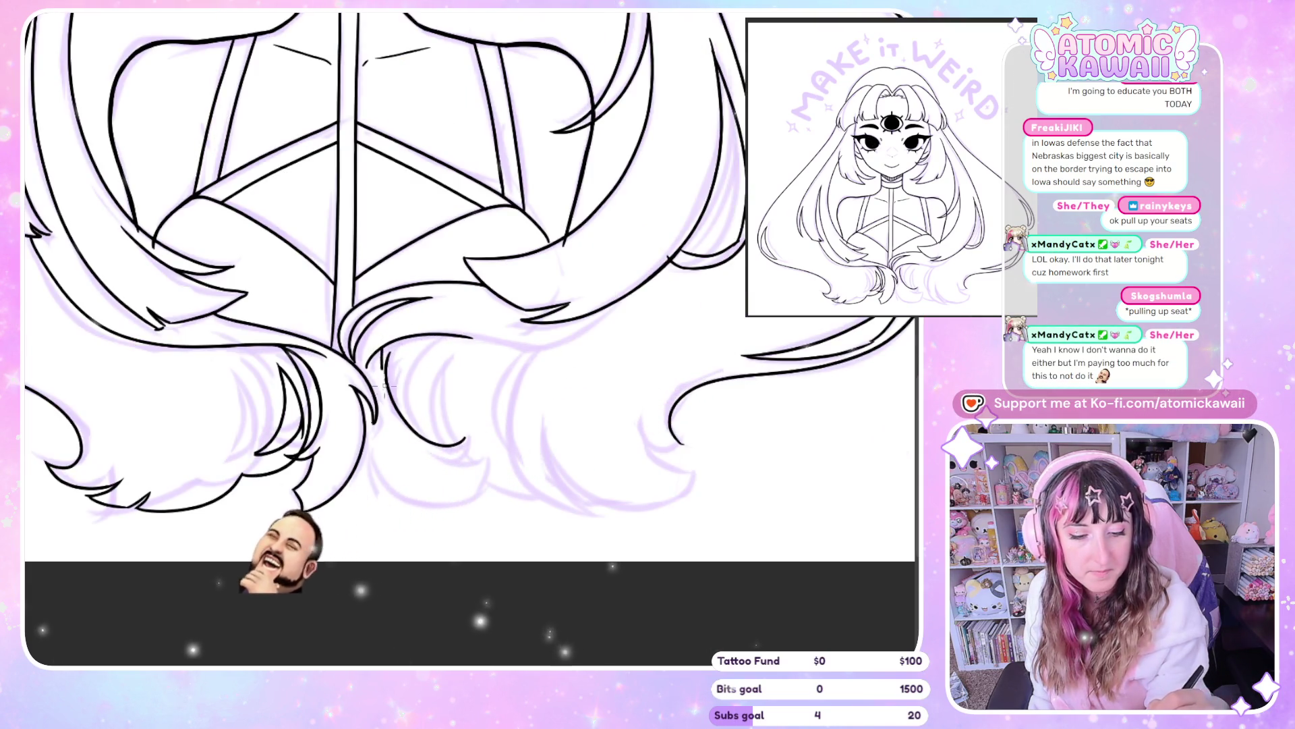
{"action": "key", "text": "ctrl+z"}
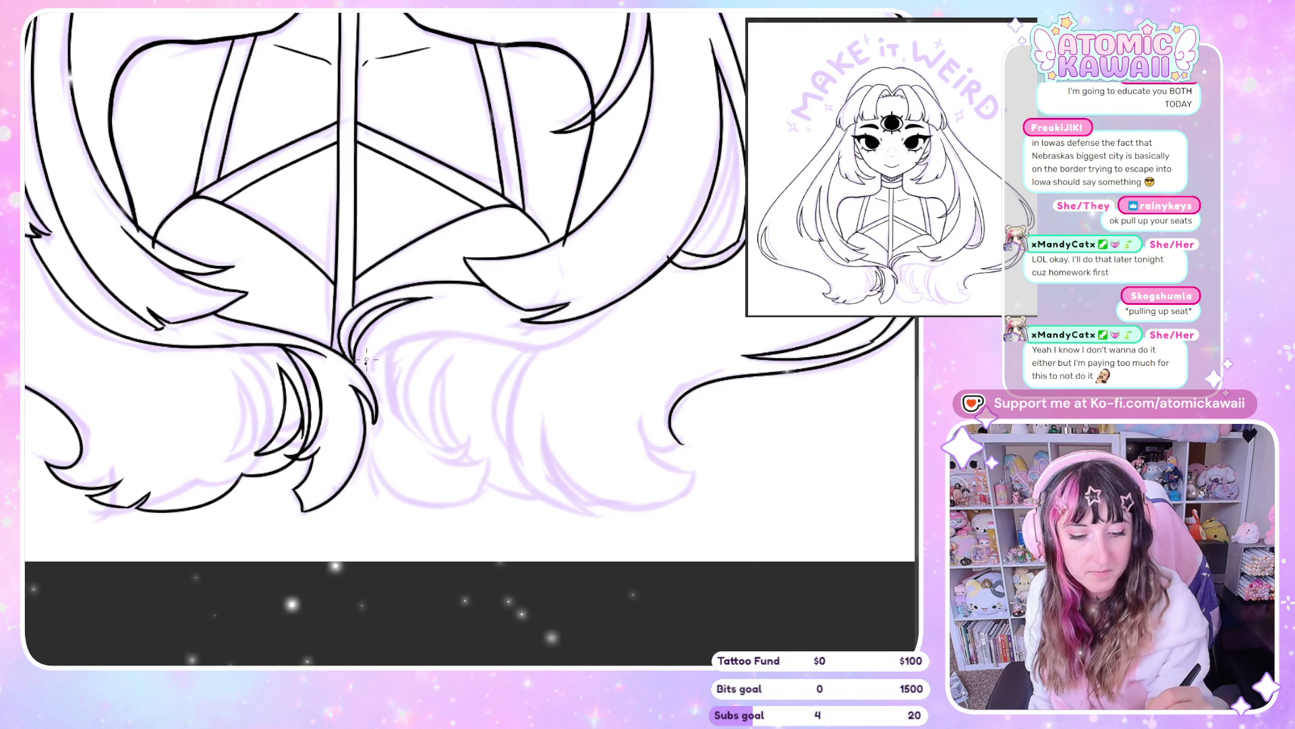
{"action": "key", "text": "h"}
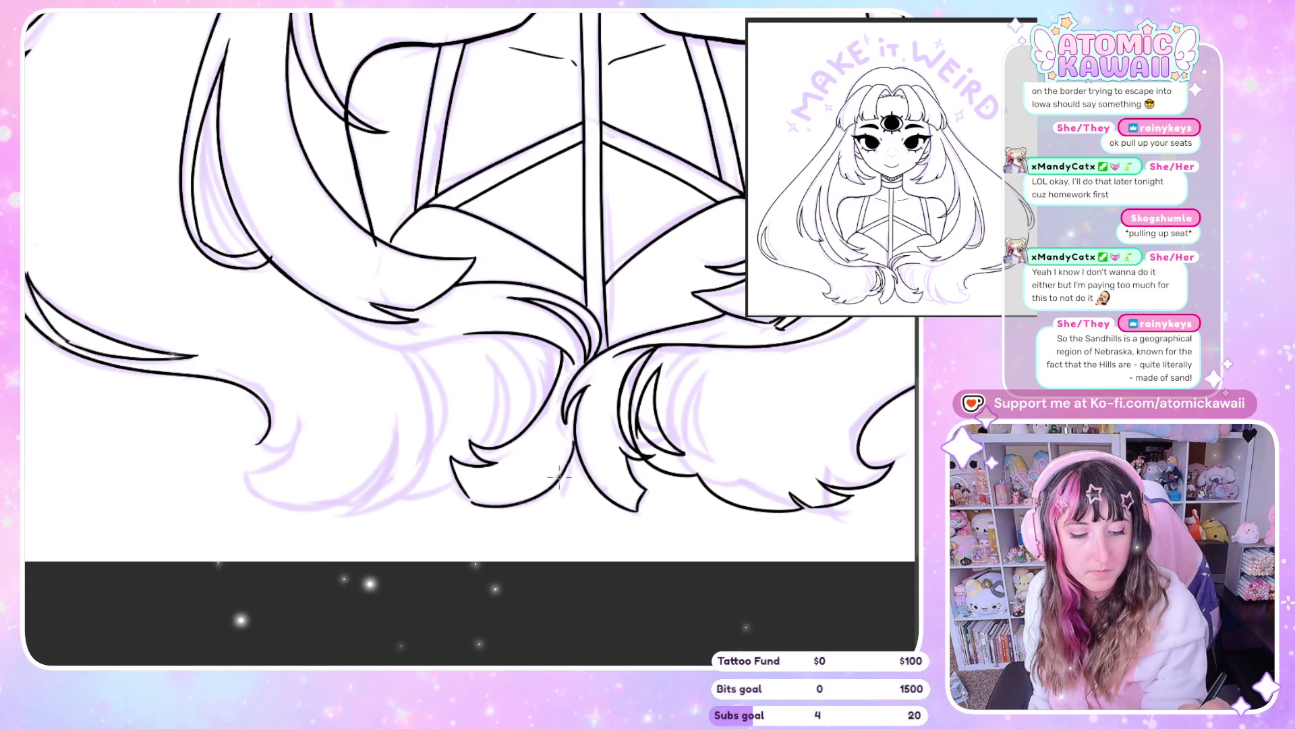
{"action": "scroll", "coordinate": [558, 477], "scroll_direction": "right", "scroll_amount": 5}
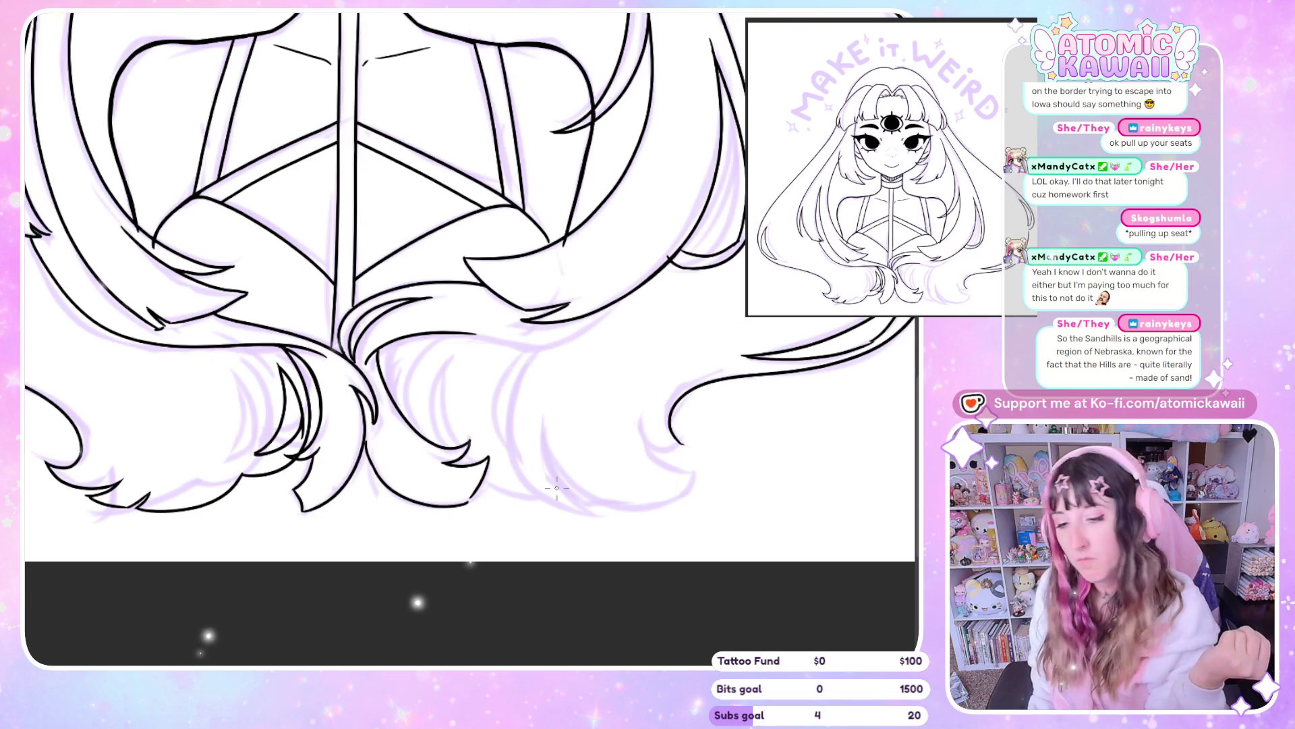
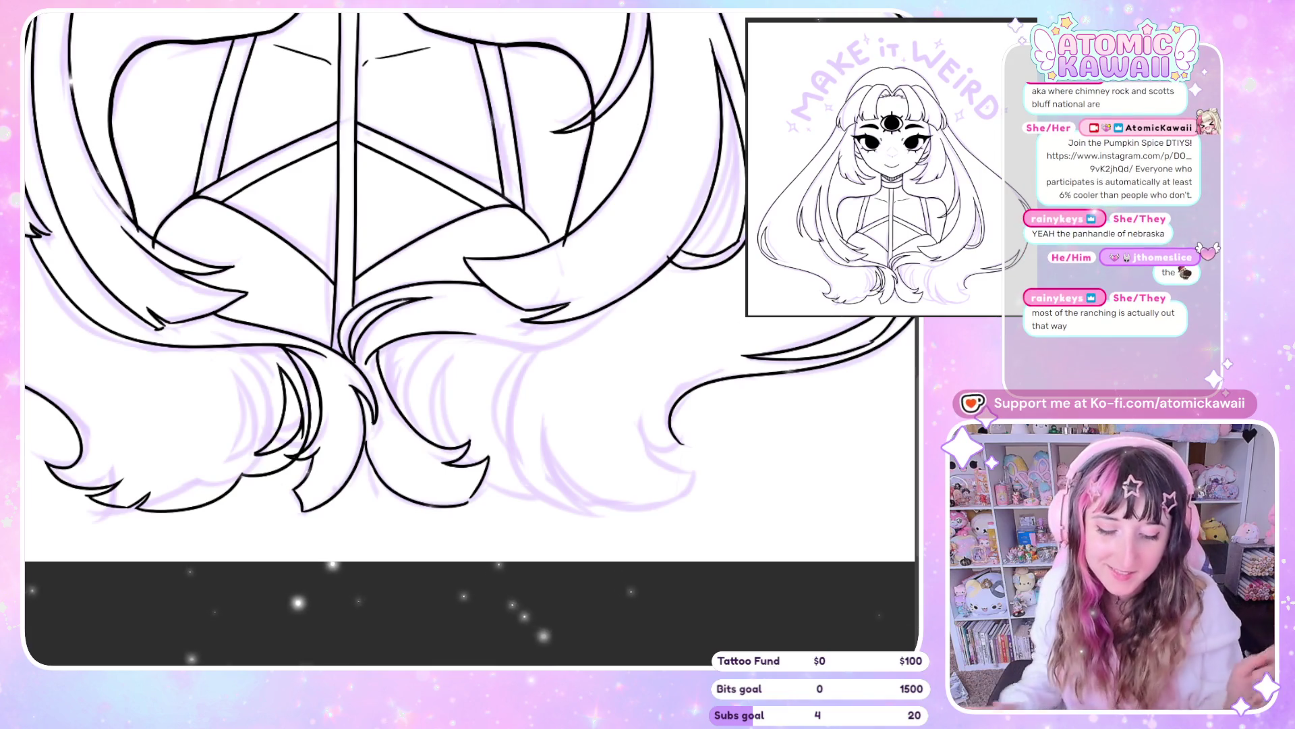
Mirror the canvas to check it, then ink the hair's bottom edge, redrawing the line once
{"action": "key", "text": "h"}
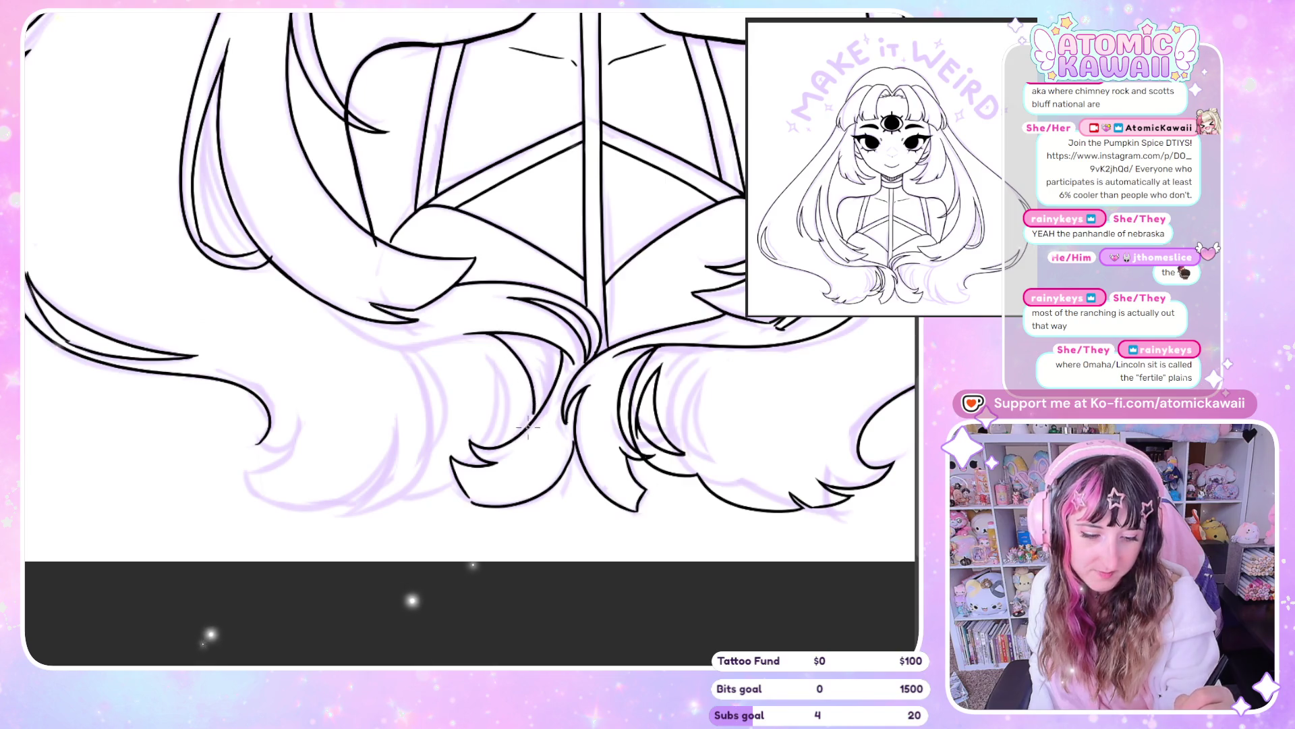
{"action": "key", "text": "h"}
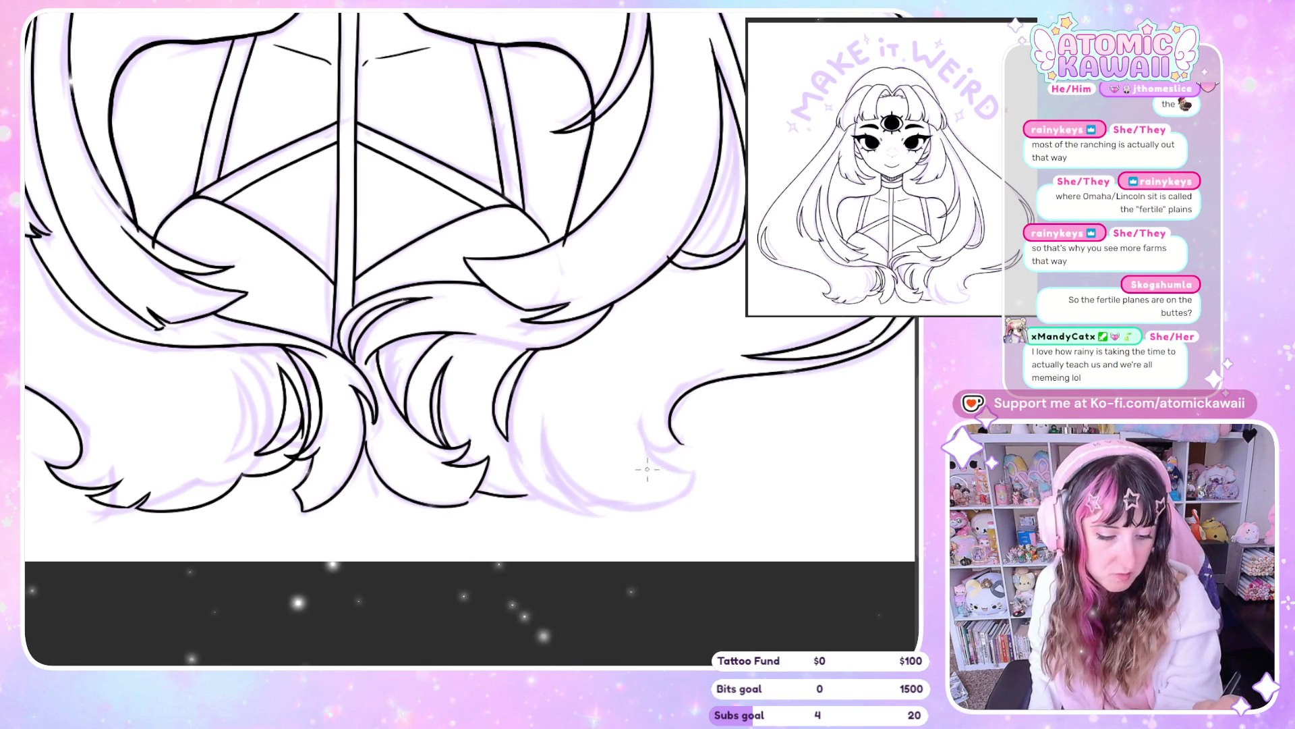
{"action": "scroll", "coordinate": [670, 529], "scroll_direction": "left", "scroll_amount": 4}
{"action": "left_click_drag", "start_coordinate": [346, 518], "coordinate": [413, 496]}
{"action": "key", "text": "ctrl+z"}
{"action": "left_click_drag", "start_coordinate": [361, 518], "coordinate": [403, 502]}
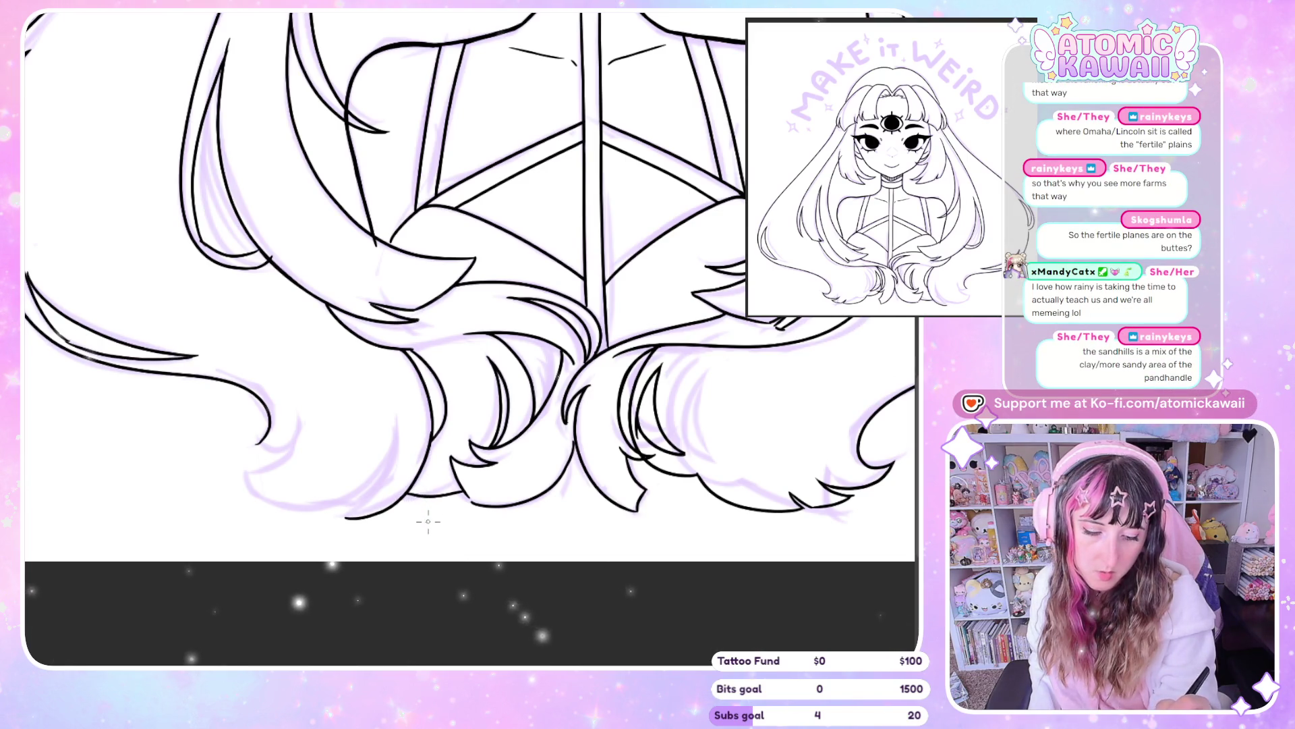
{"action": "scroll", "coordinate": [428, 519], "scroll_direction": "right", "scroll_amount": 5}
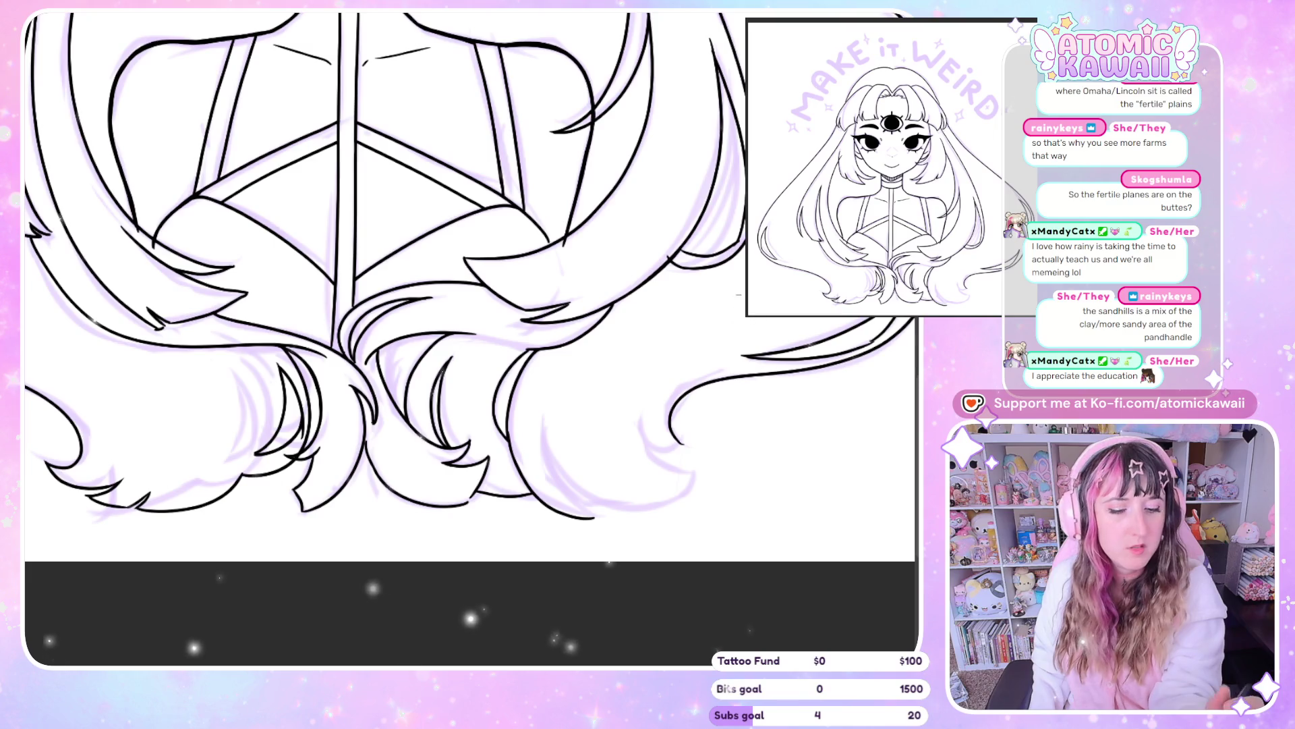
Redraw the lower hair strand's curved bottom stroke and undo an extra short stroke
{"action": "scroll", "coordinate": [578, 529], "scroll_direction": "left", "scroll_amount": 5}
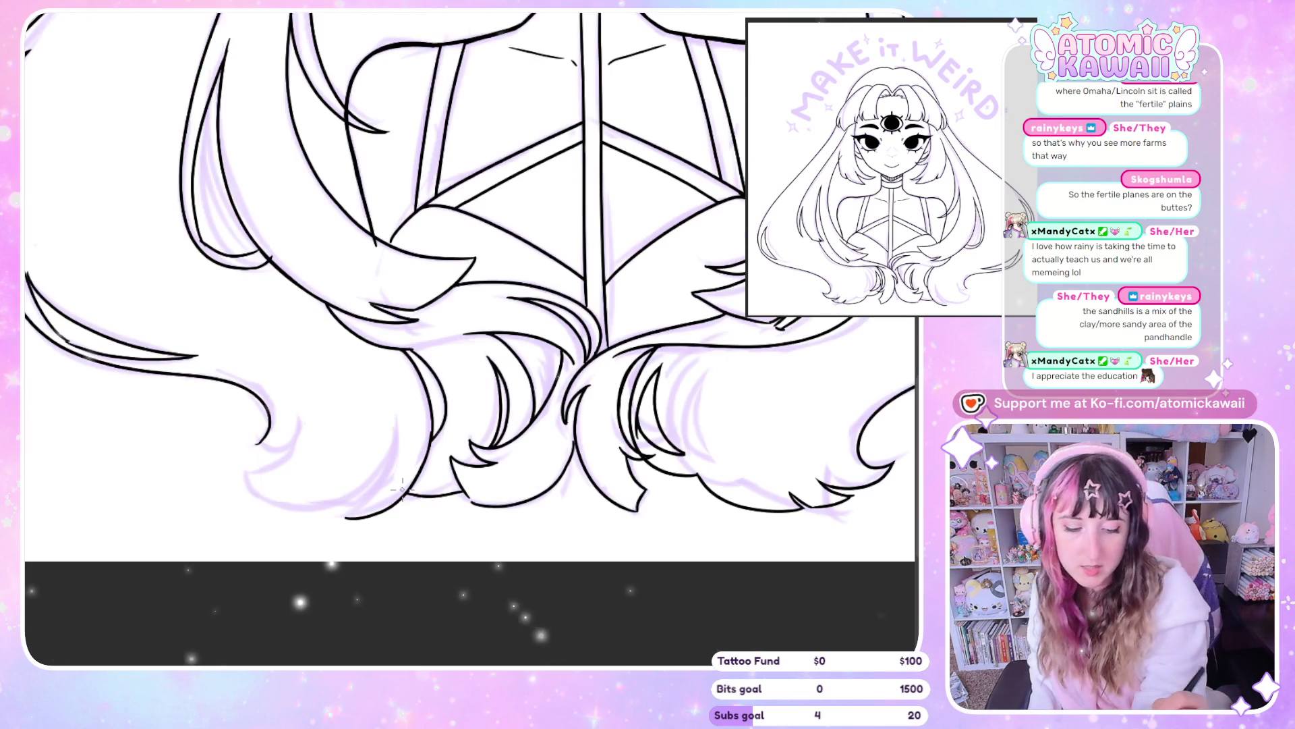
{"action": "left_click_drag", "start_coordinate": [398, 416], "coordinate": [345, 518]}
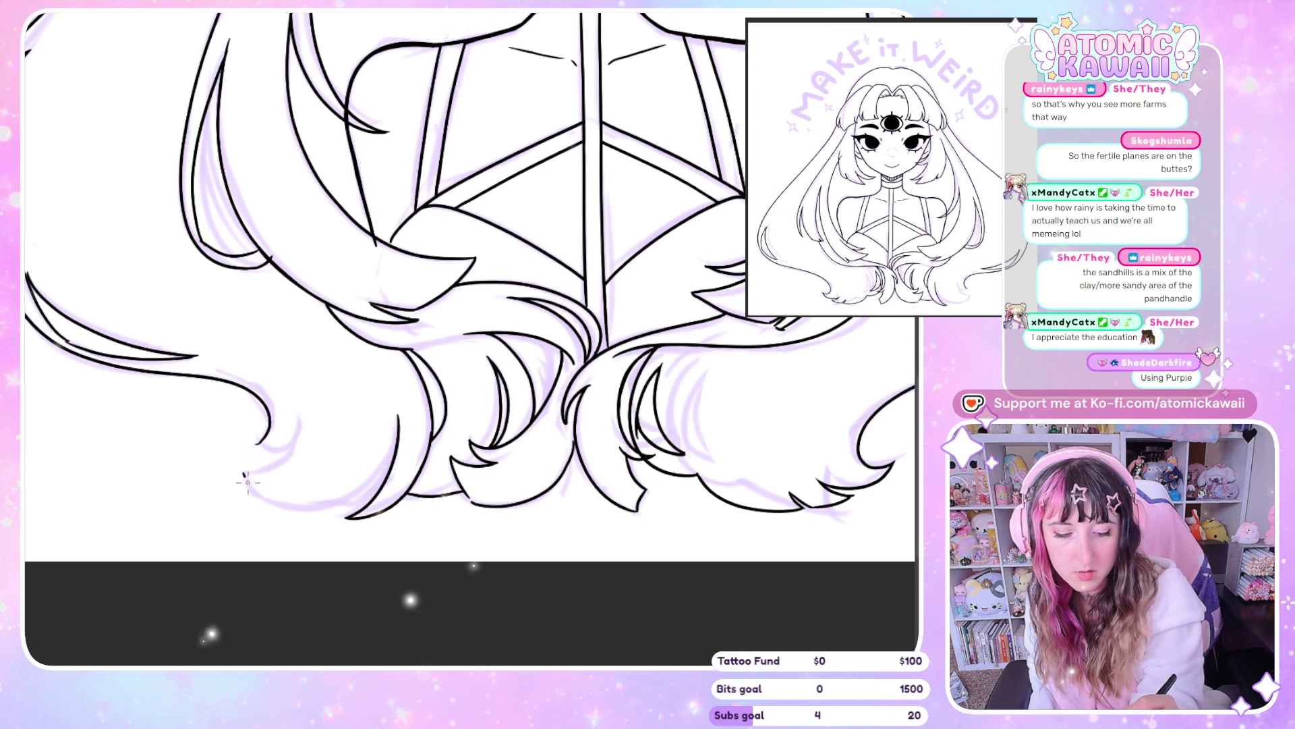
{"action": "left_click_drag", "start_coordinate": [294, 445], "coordinate": [241, 470]}
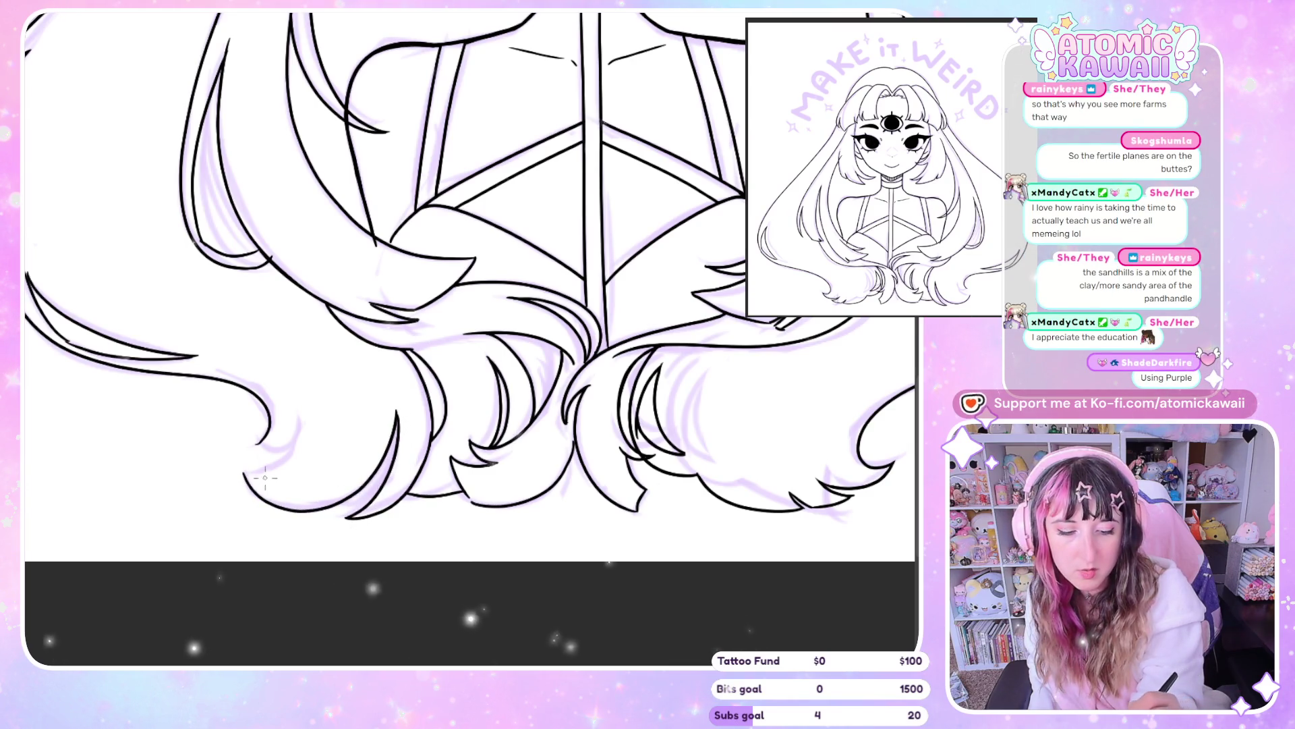
{"action": "key", "text": "ctrl+z"}
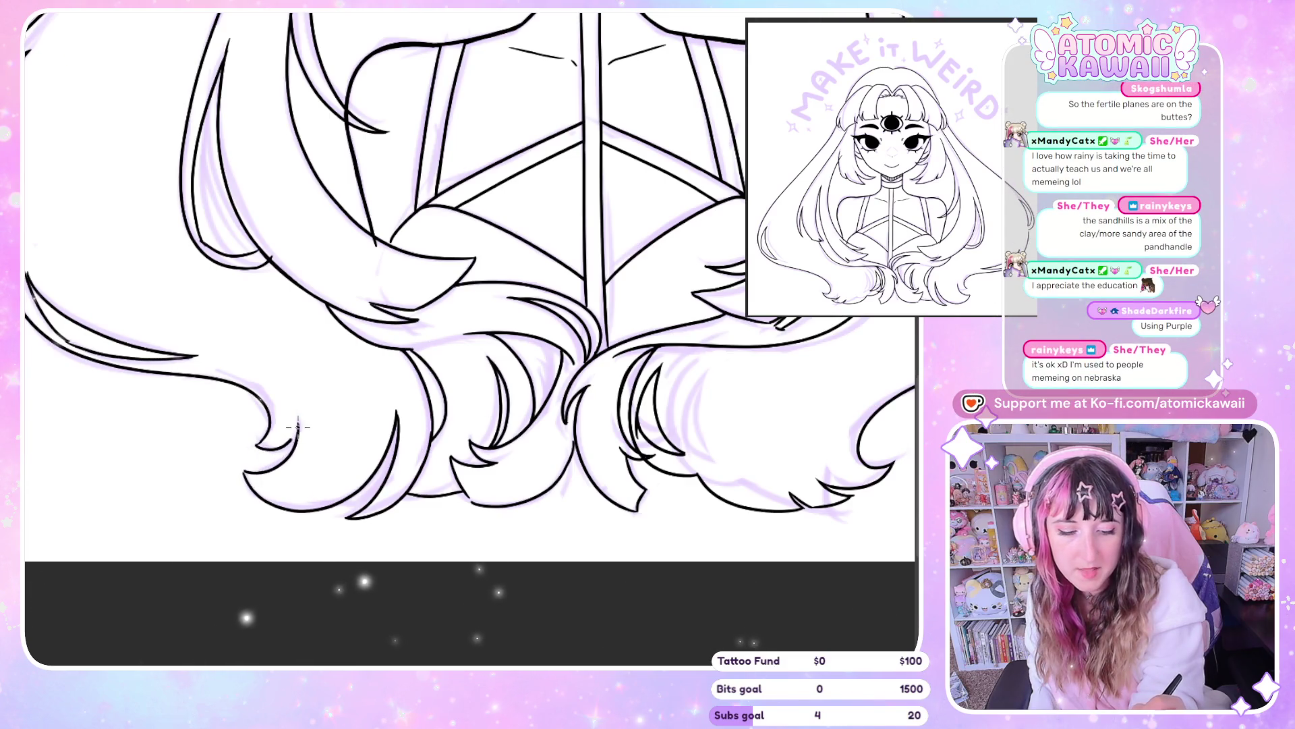
{"action": "scroll", "coordinate": [276, 452], "scroll_direction": "right", "scroll_amount": 5}
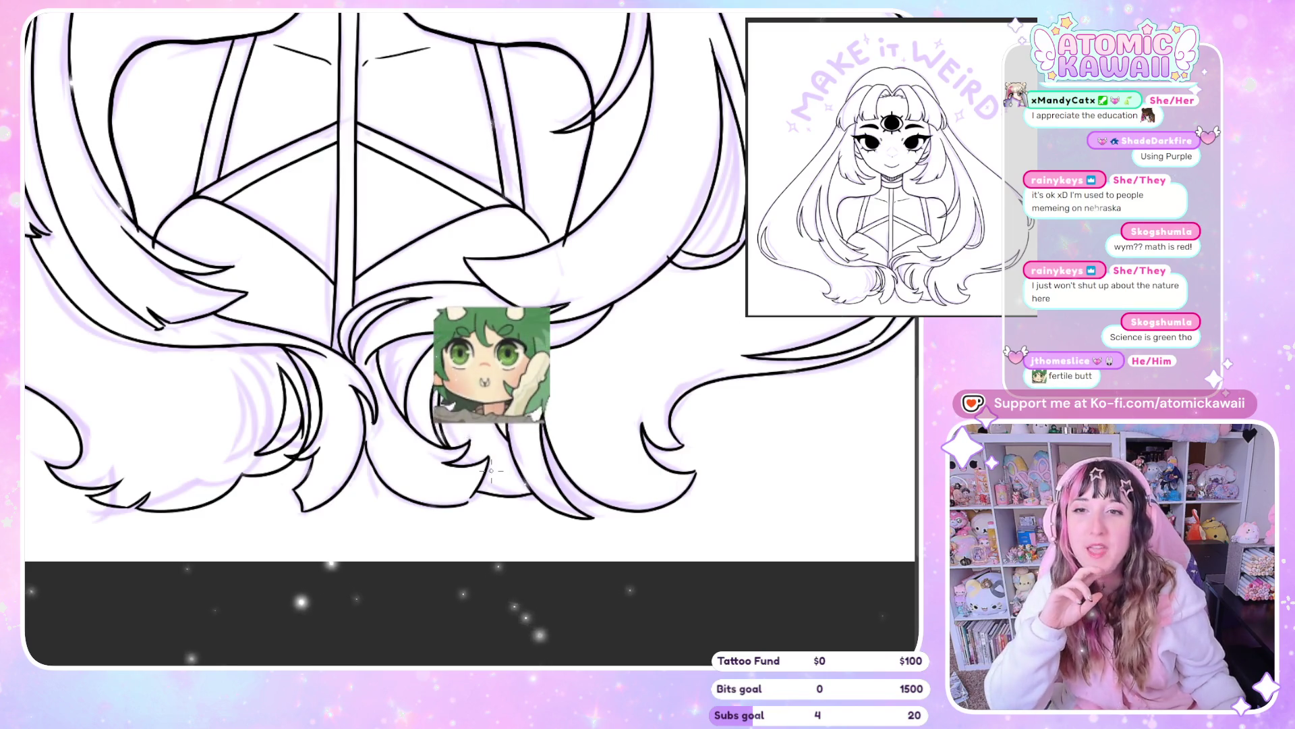
Fit the whole drawing in view and mirror the canvas to check the hair
{"action": "key", "text": "ctrl+0"}
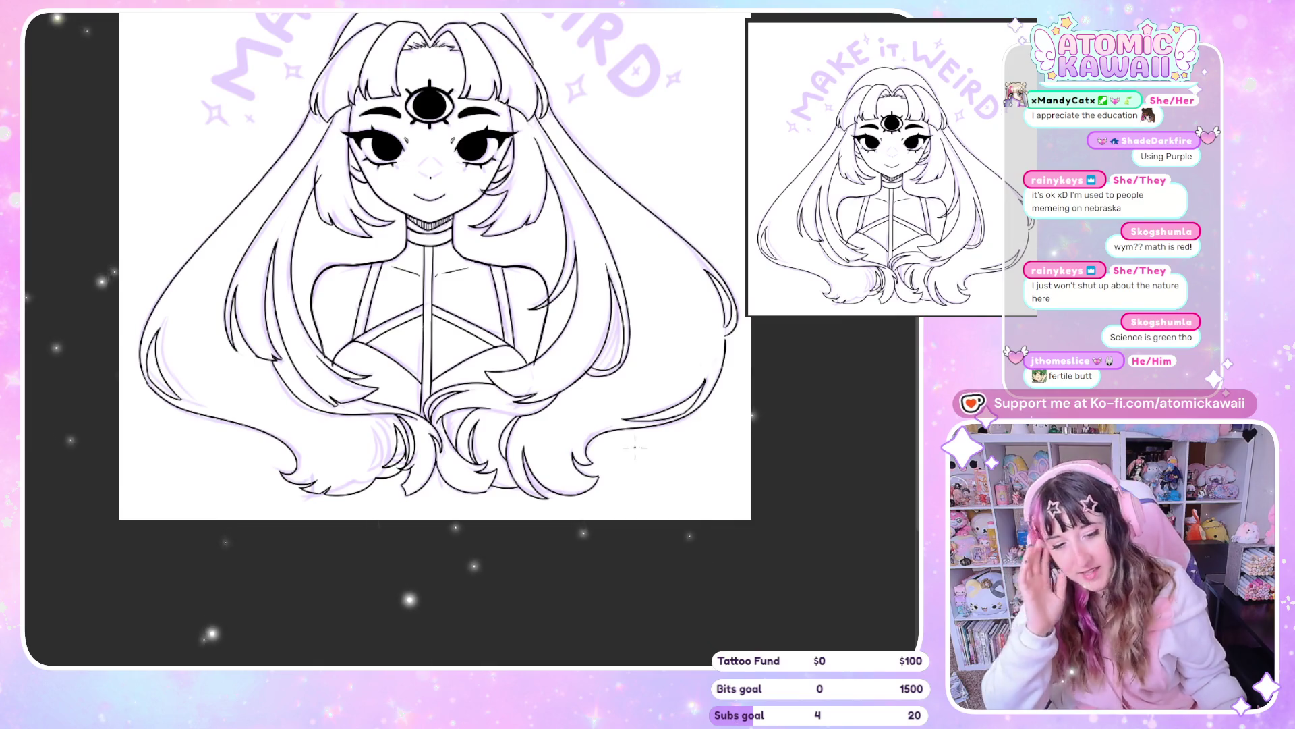
{"action": "scroll", "coordinate": [660, 419], "scroll_direction": "up", "scroll_amount": 2}
{"action": "scroll", "coordinate": [660, 419], "scroll_direction": "up", "scroll_amount": 2}
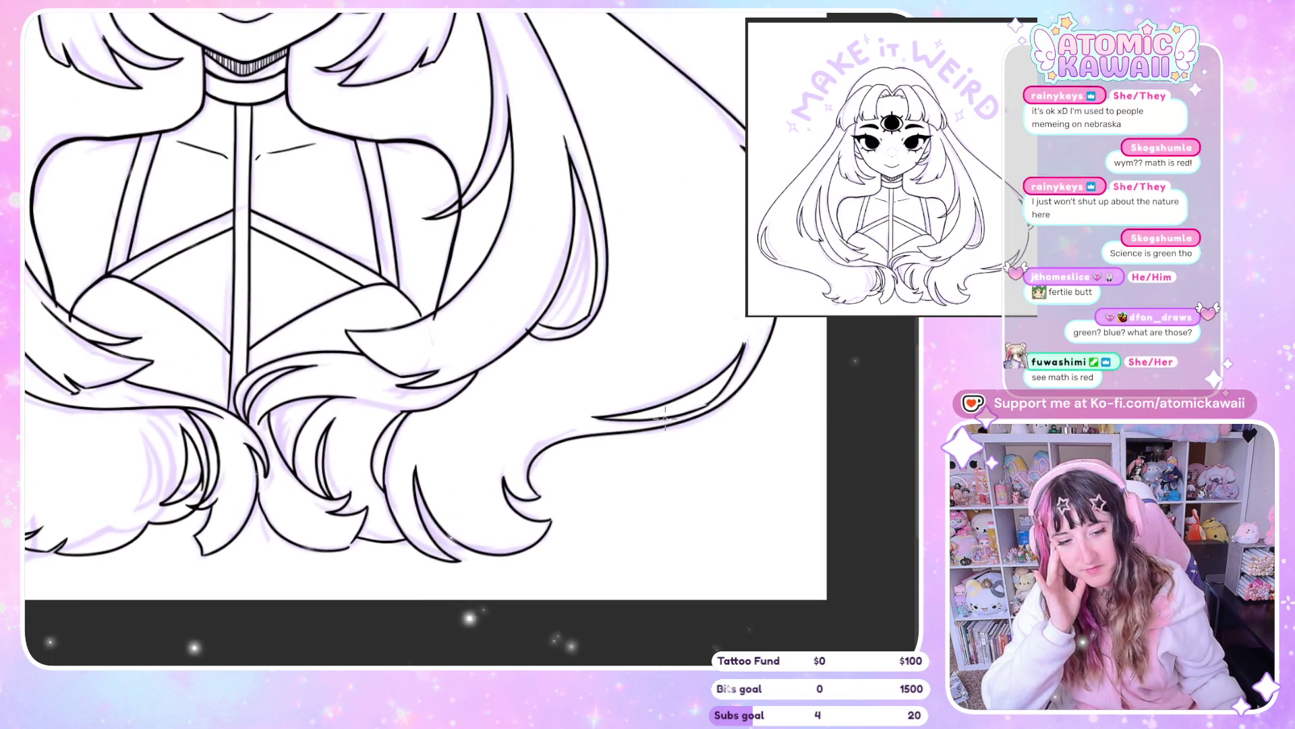
{"action": "scroll", "coordinate": [616, 260], "scroll_direction": "up", "scroll_amount": 2}
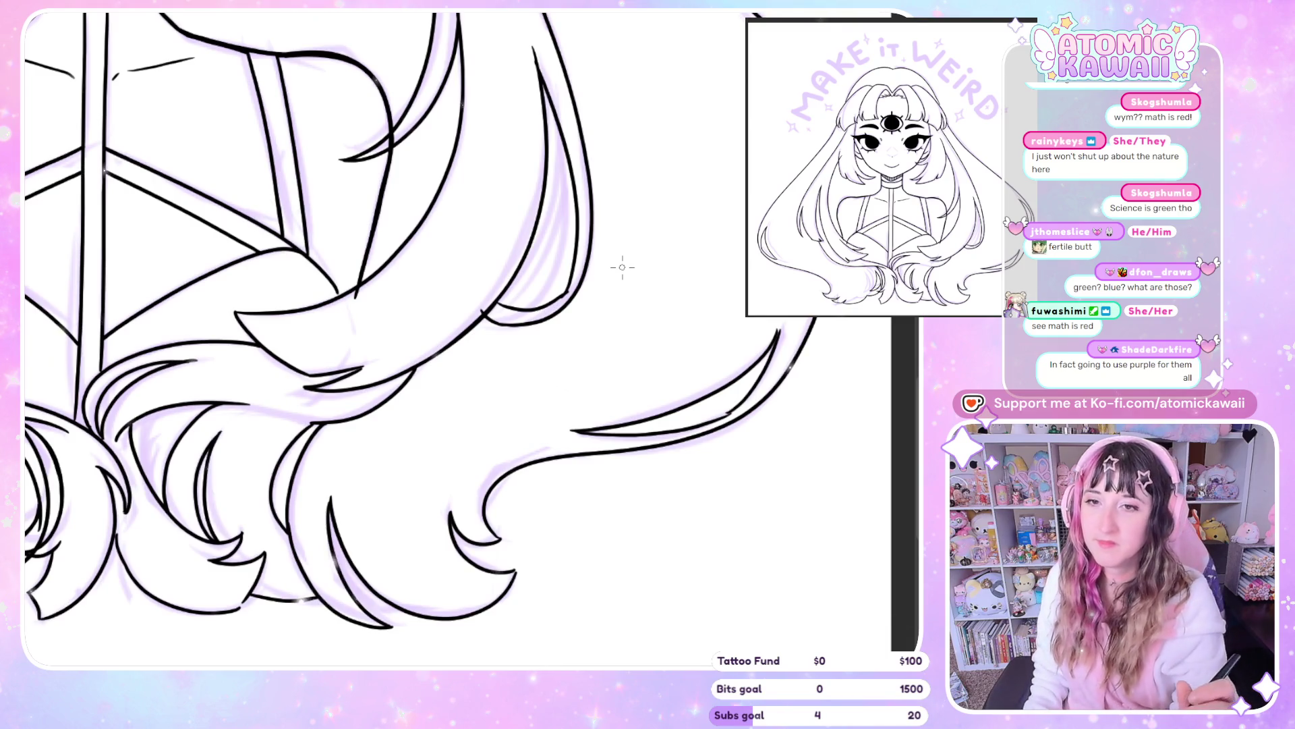
{"action": "key", "text": "h"}
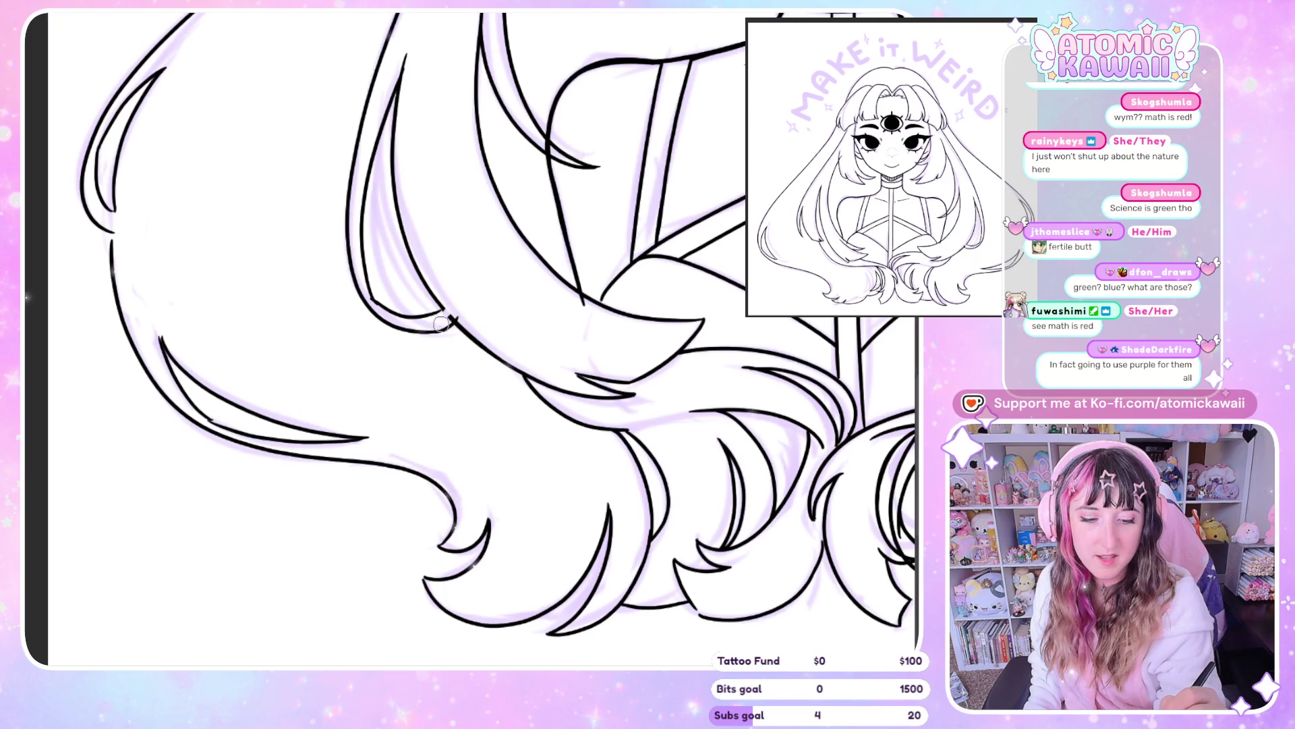
Zoom in close on the forehead's third eye and bangs
{"action": "scroll", "coordinate": [477, 302], "scroll_direction": "down", "scroll_amount": 2}
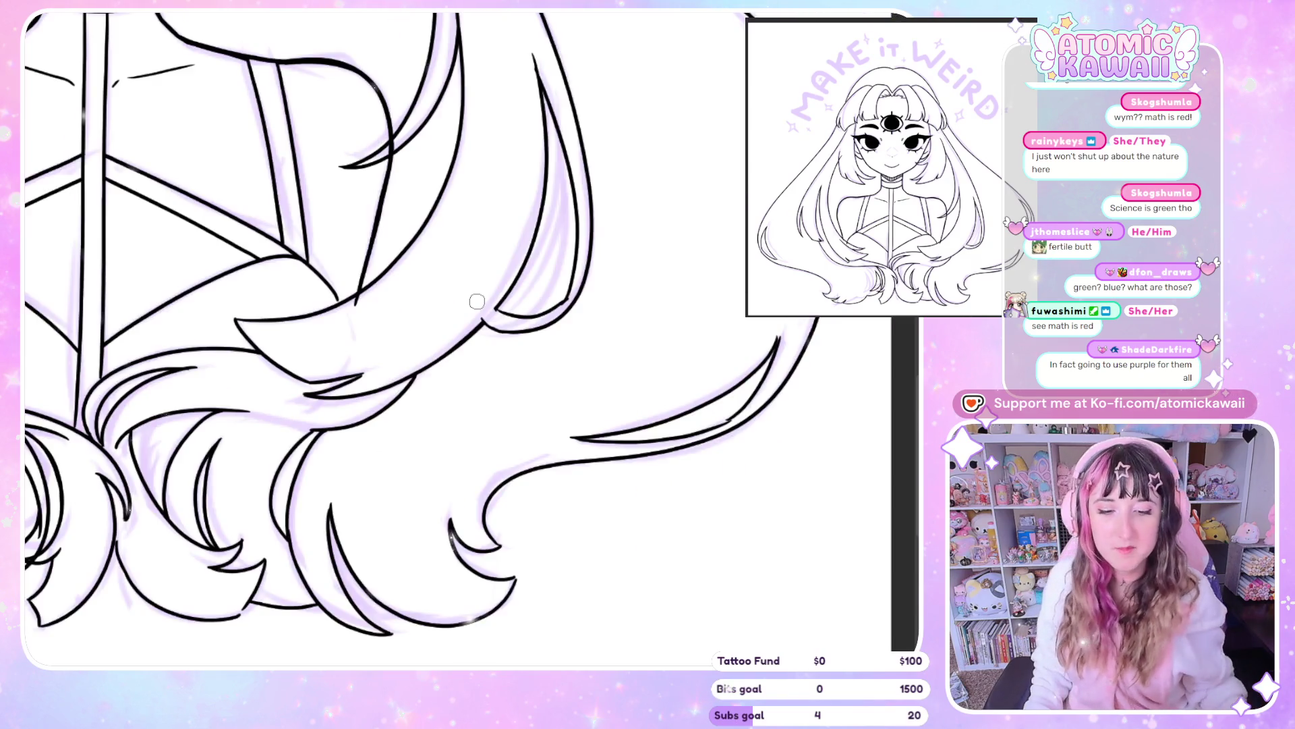
{"action": "scroll", "coordinate": [403, 551], "scroll_direction": "down", "scroll_amount": 2}
{"action": "scroll", "coordinate": [404, 551], "scroll_direction": "down", "scroll_amount": 1}
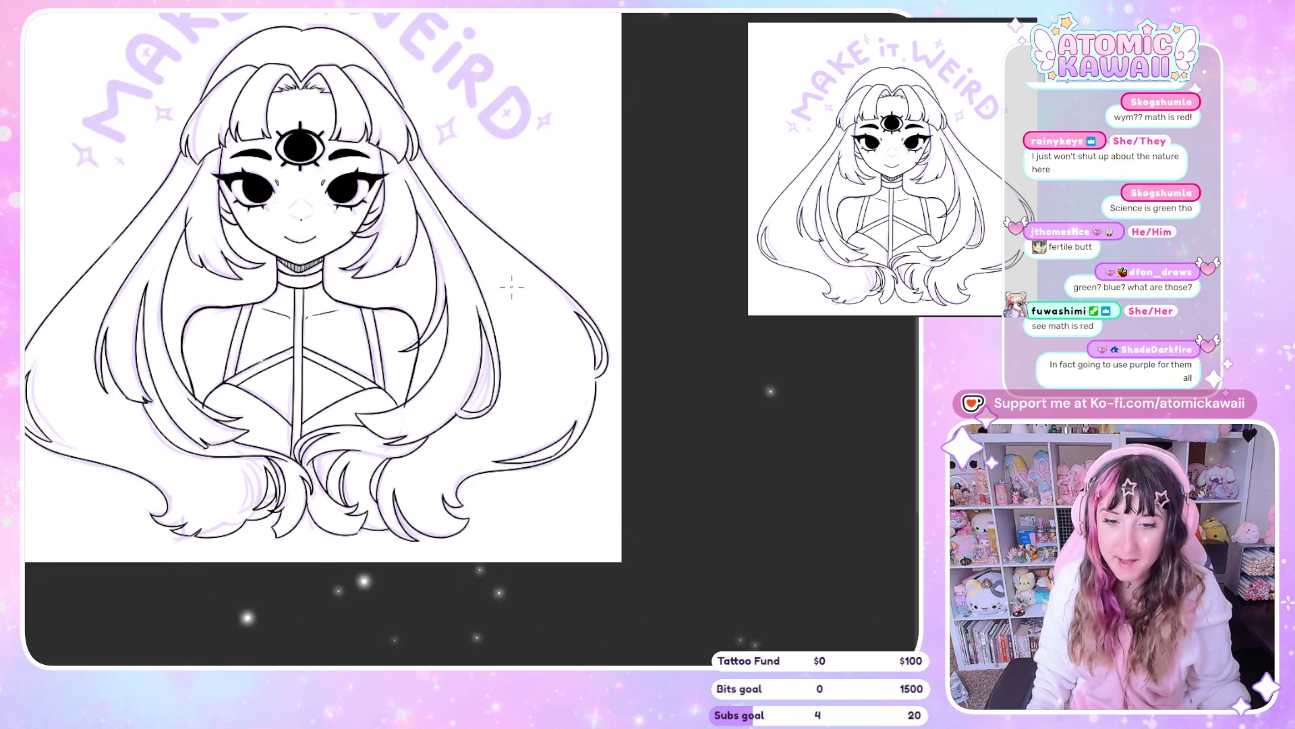
{"action": "scroll", "coordinate": [552, 176], "scroll_direction": "down", "scroll_amount": 2}
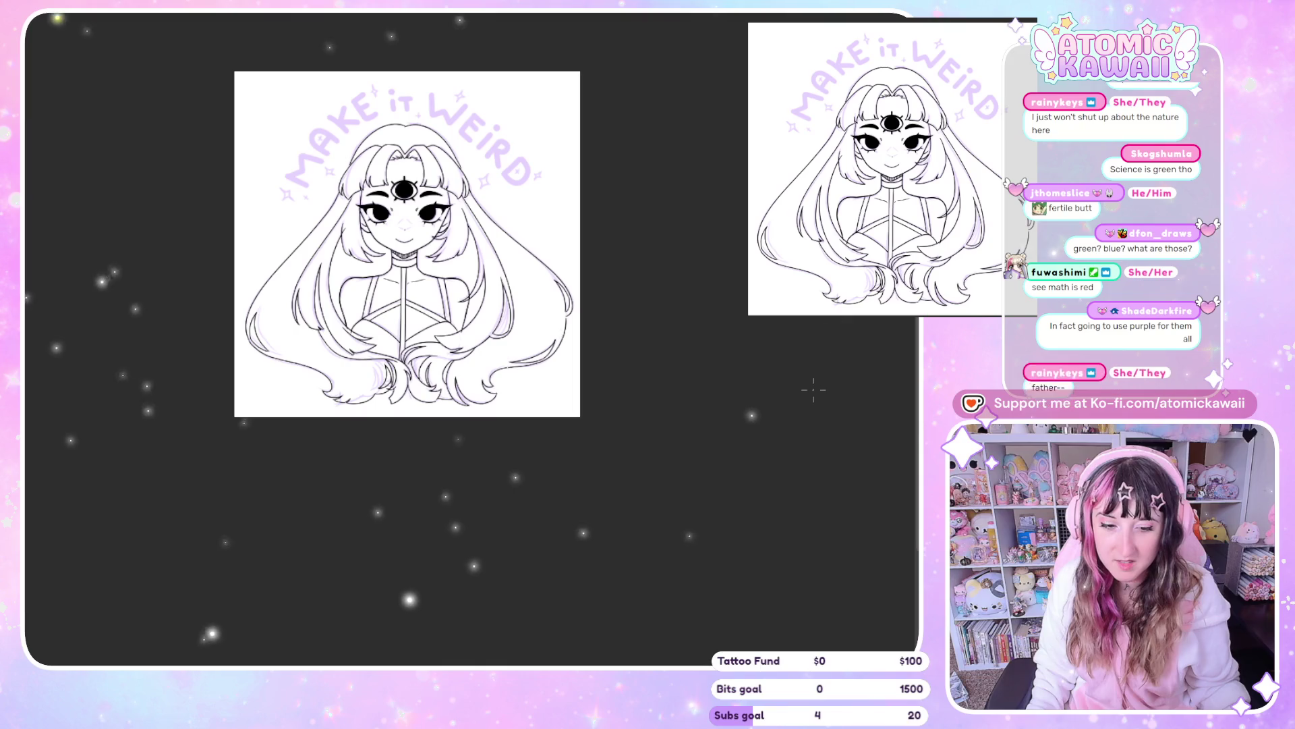
{"action": "scroll", "coordinate": [576, 361], "scroll_direction": "down", "scroll_amount": 2}
{"action": "scroll", "coordinate": [486, 166], "scroll_direction": "up", "scroll_amount": 2}
{"action": "scroll", "coordinate": [559, 208], "scroll_direction": "up", "scroll_amount": 2}
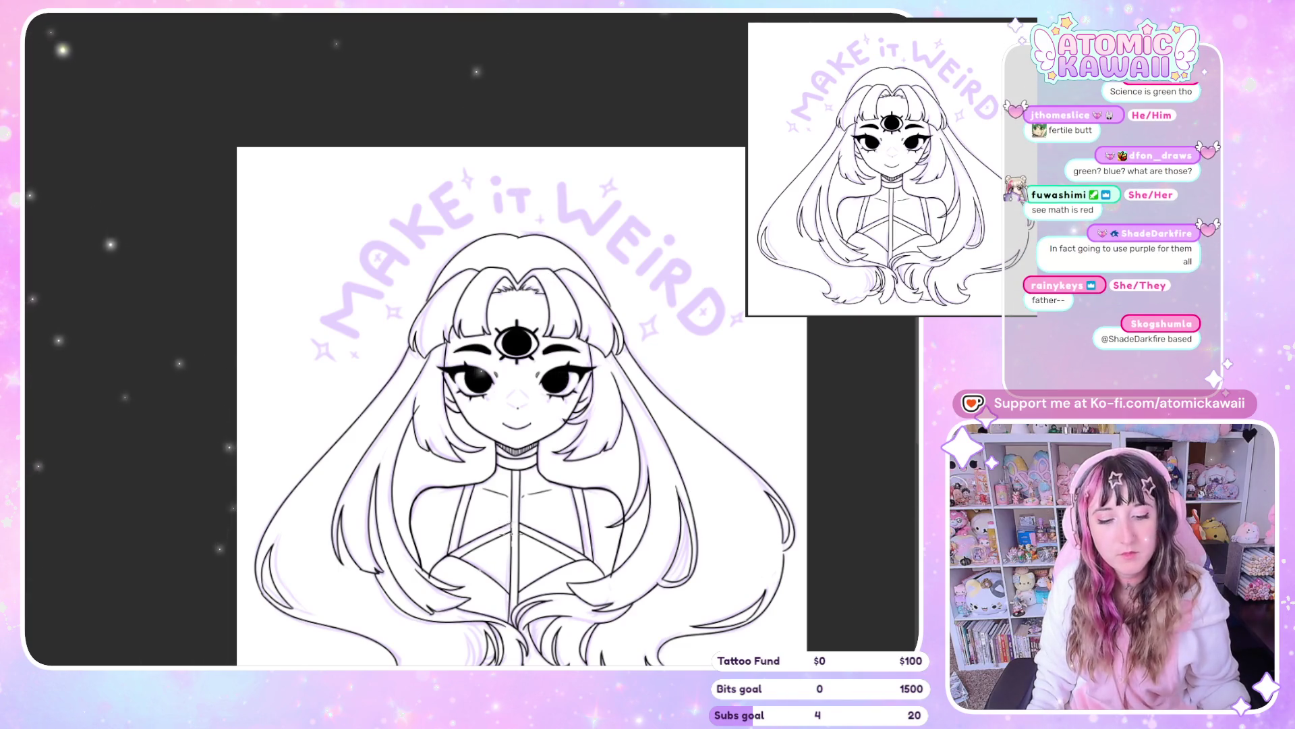
{"action": "scroll", "coordinate": [451, 388], "scroll_direction": "up", "scroll_amount": 3}
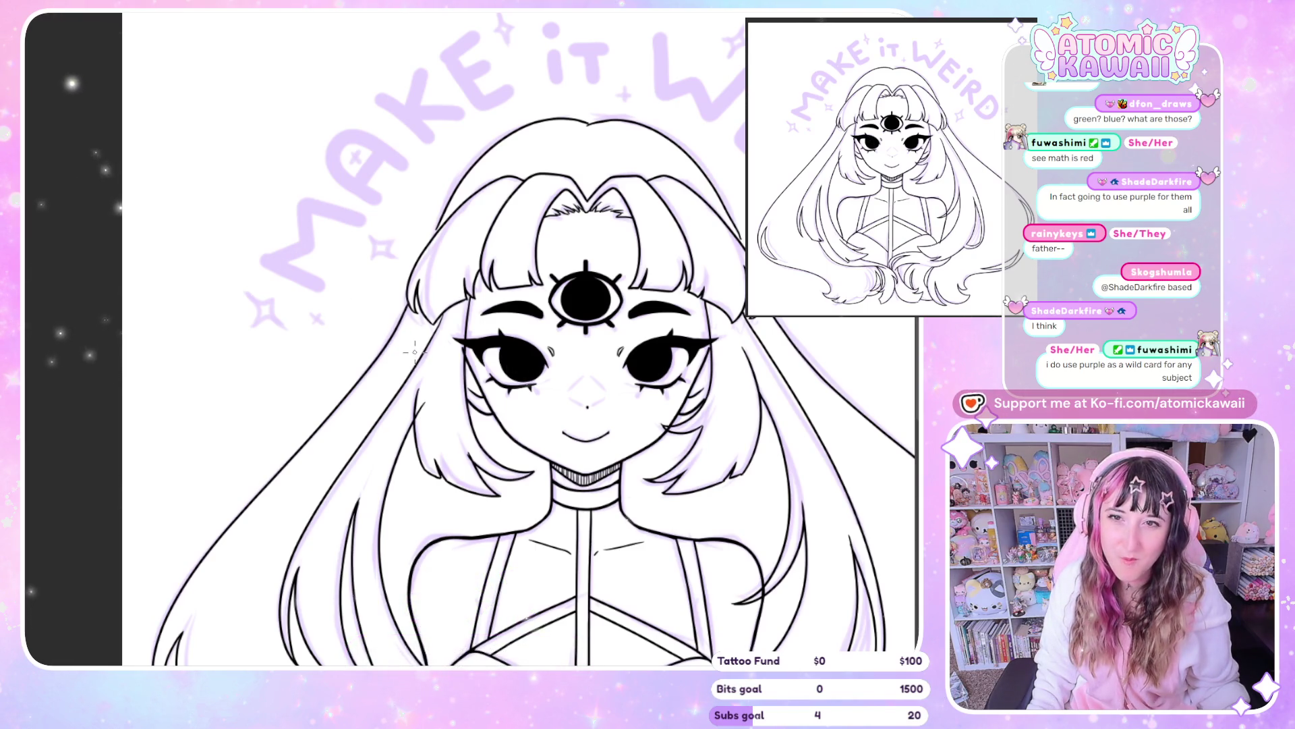
{"action": "scroll", "coordinate": [373, 362], "scroll_direction": "down", "scroll_amount": 2}
{"action": "scroll", "coordinate": [364, 364], "scroll_direction": "down", "scroll_amount": 2}
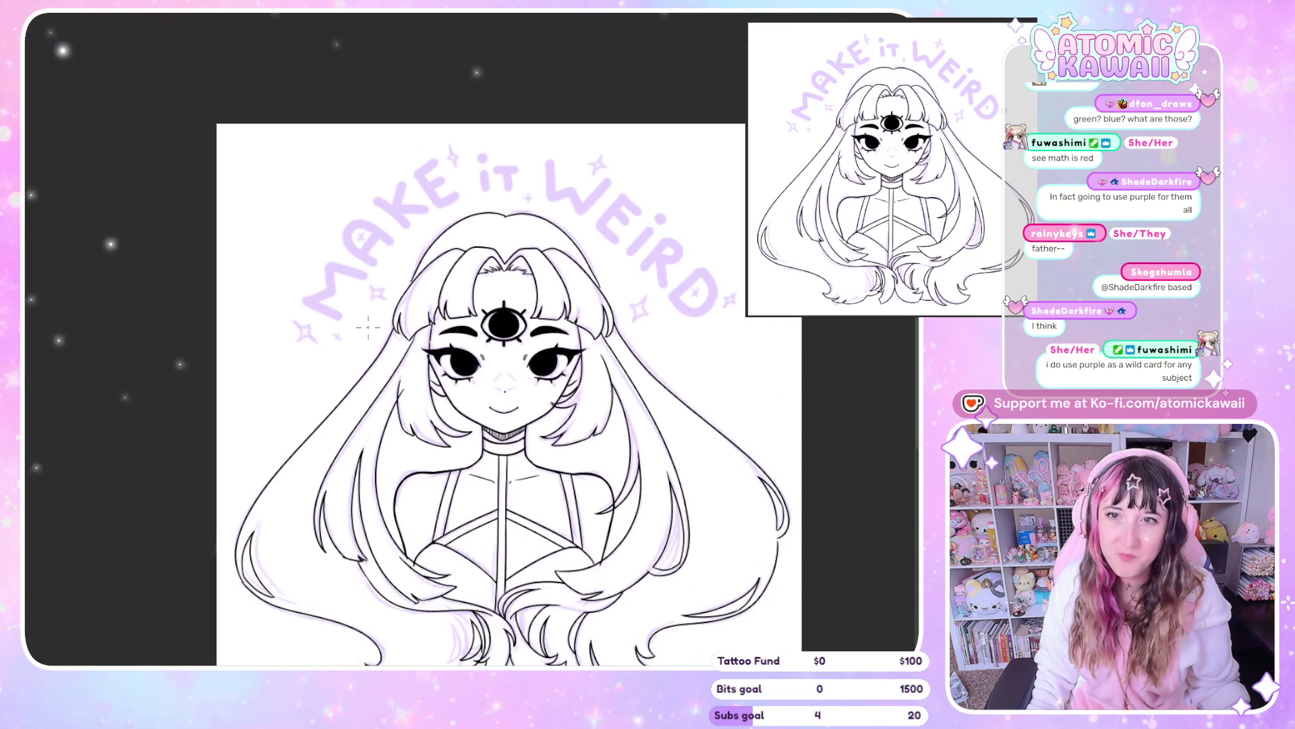
{"action": "scroll", "coordinate": [351, 367], "scroll_direction": "down", "scroll_amount": 2}
{"action": "scroll", "coordinate": [329, 370], "scroll_direction": "down", "scroll_amount": 1}
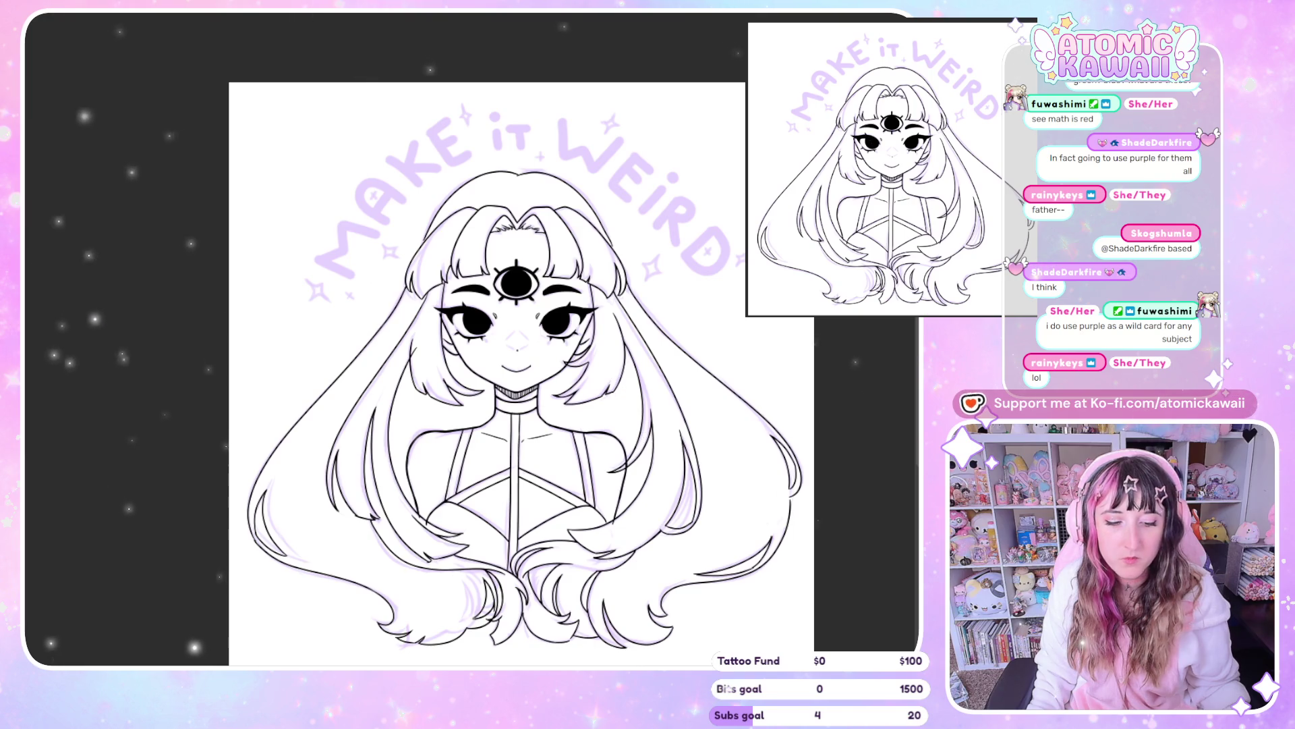
{"action": "scroll", "coordinate": [509, 245], "scroll_direction": "up", "scroll_amount": 2}
{"action": "scroll", "coordinate": [499, 247], "scroll_direction": "up", "scroll_amount": 2}
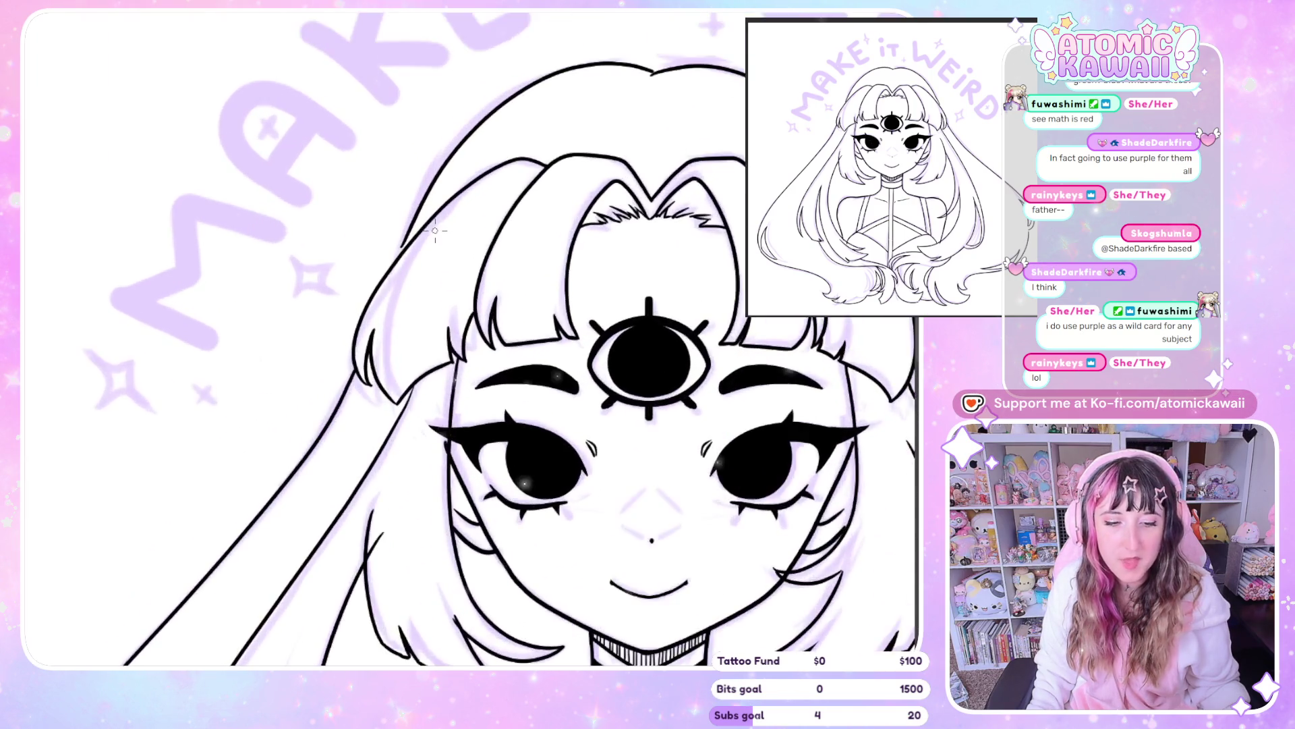
Ink two strand lines from the hair tips into the bangs, plus a curved line beside them
{"action": "scroll", "coordinate": [486, 250], "scroll_direction": "up", "scroll_amount": 2}
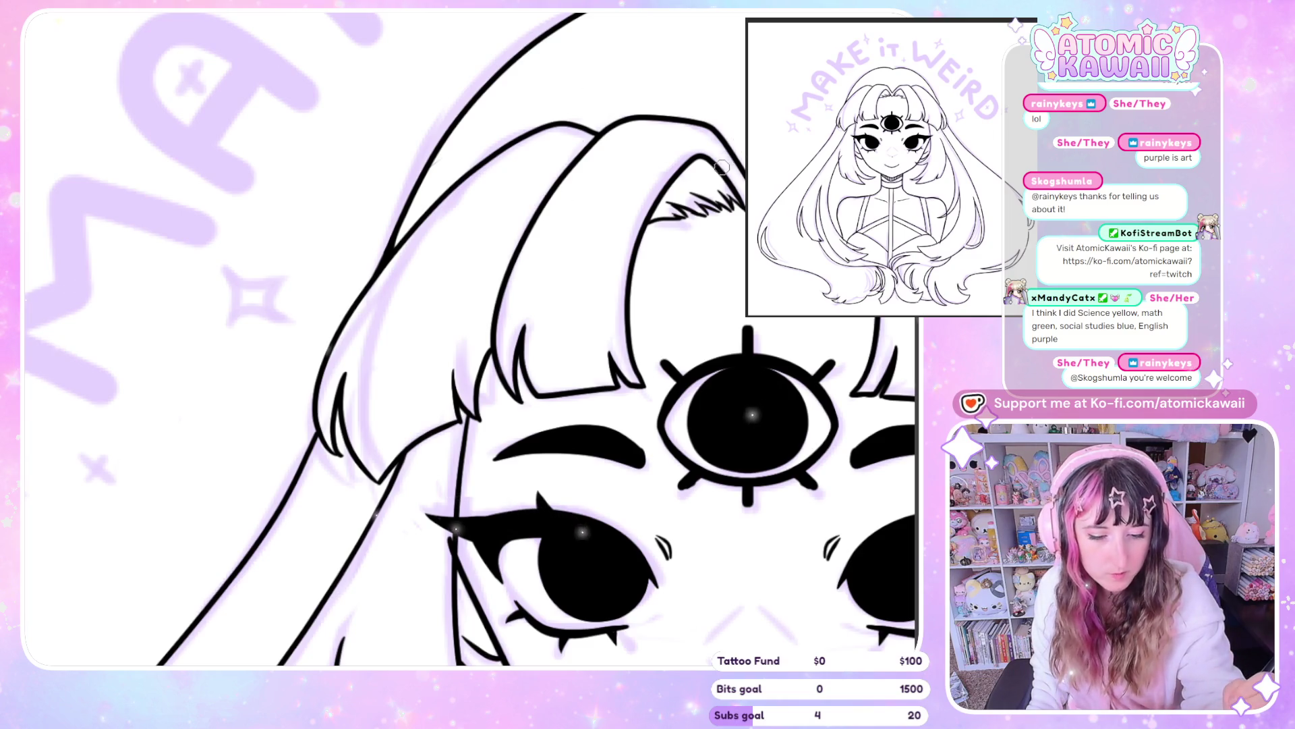
{"action": "left_click_drag", "start_coordinate": [342, 430], "coordinate": [371, 482]}
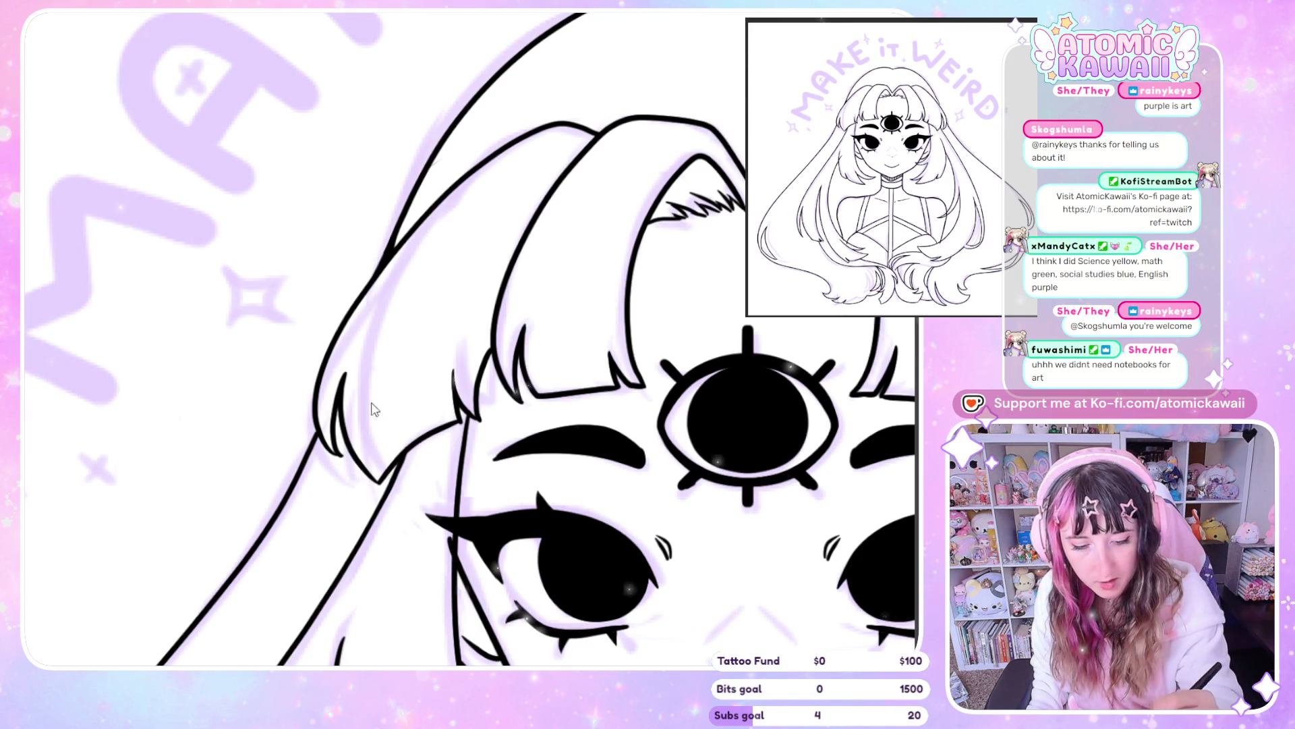
{"action": "left_click_drag", "start_coordinate": [346, 448], "coordinate": [376, 481]}
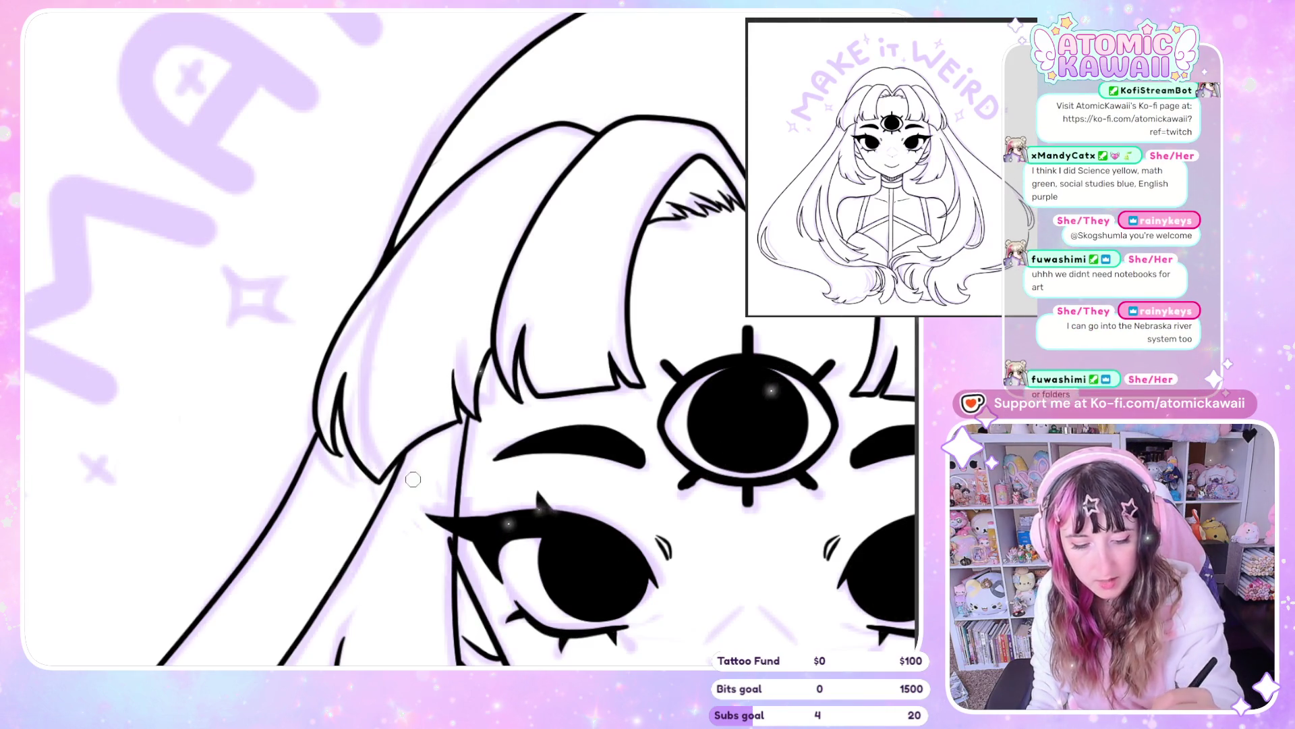
{"action": "left_click_drag", "start_coordinate": [491, 350], "coordinate": [513, 403]}
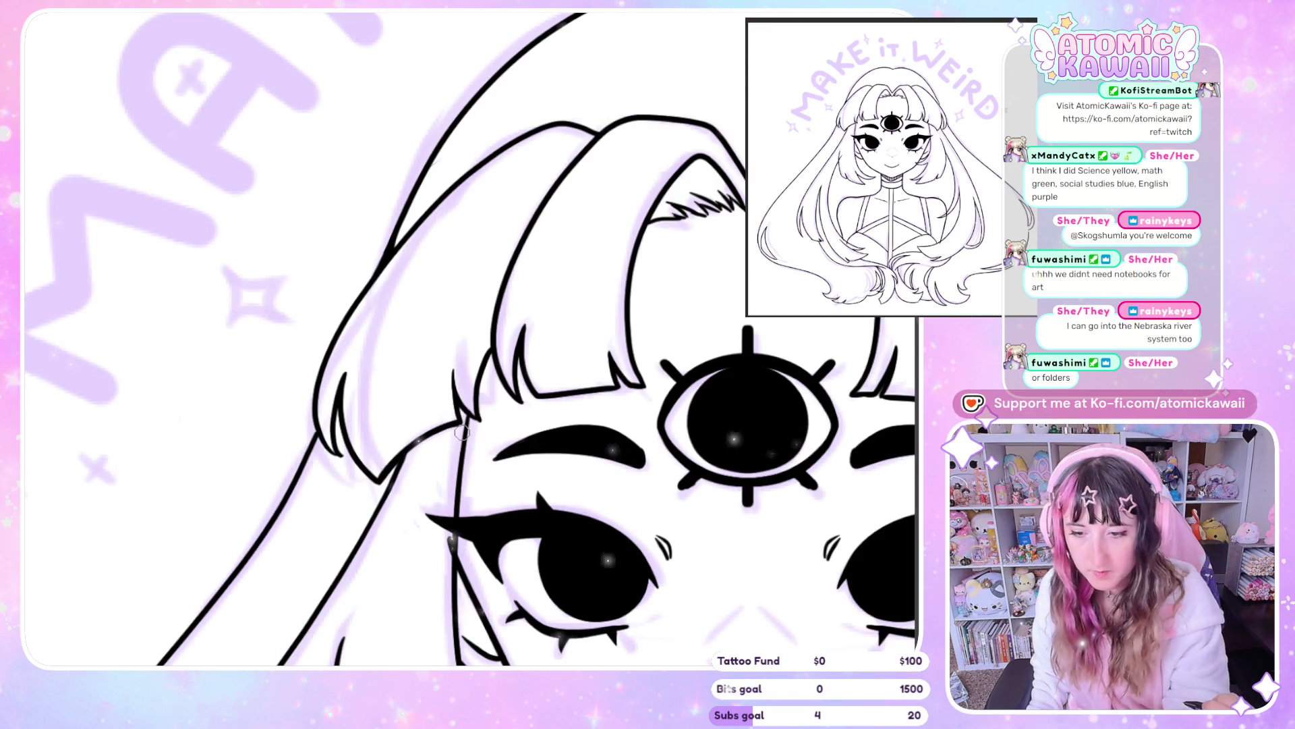
{"action": "scroll", "coordinate": [470, 338], "scroll_direction": "down", "scroll_amount": 5}
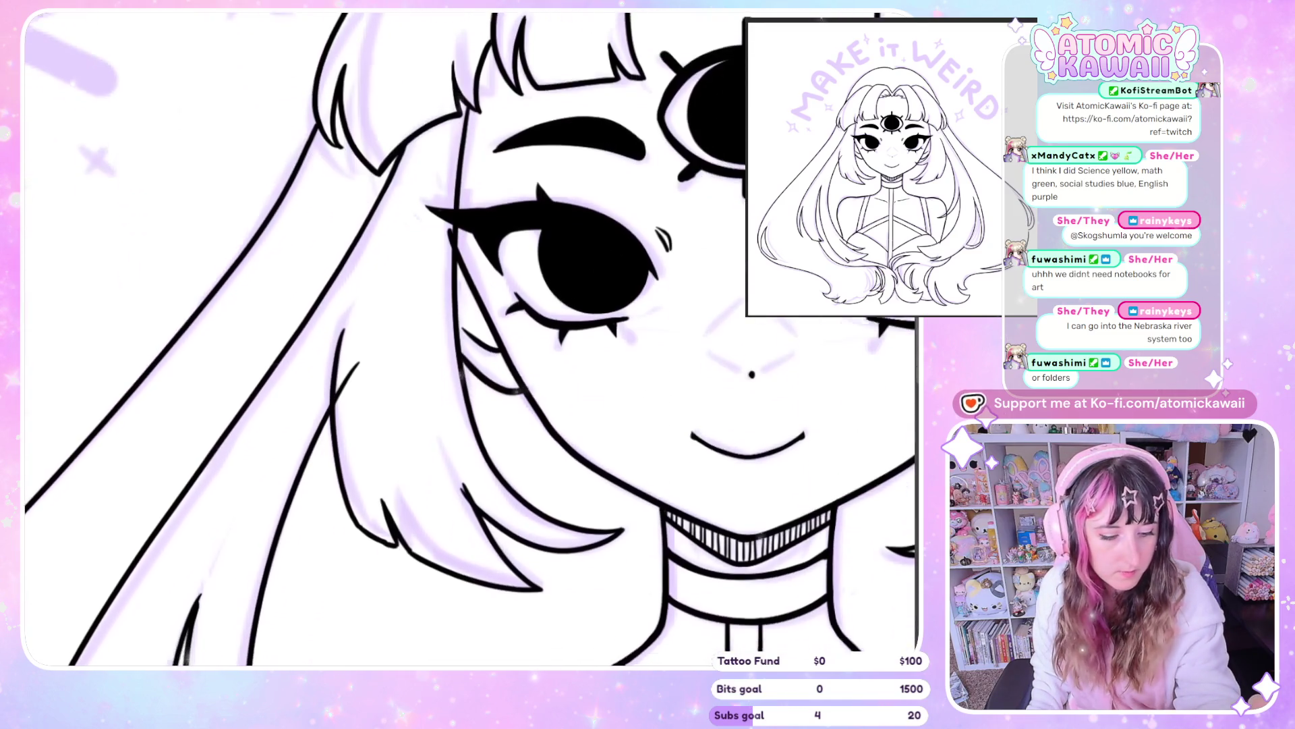
{"action": "scroll", "coordinate": [470, 339], "scroll_direction": "up", "scroll_amount": 4}
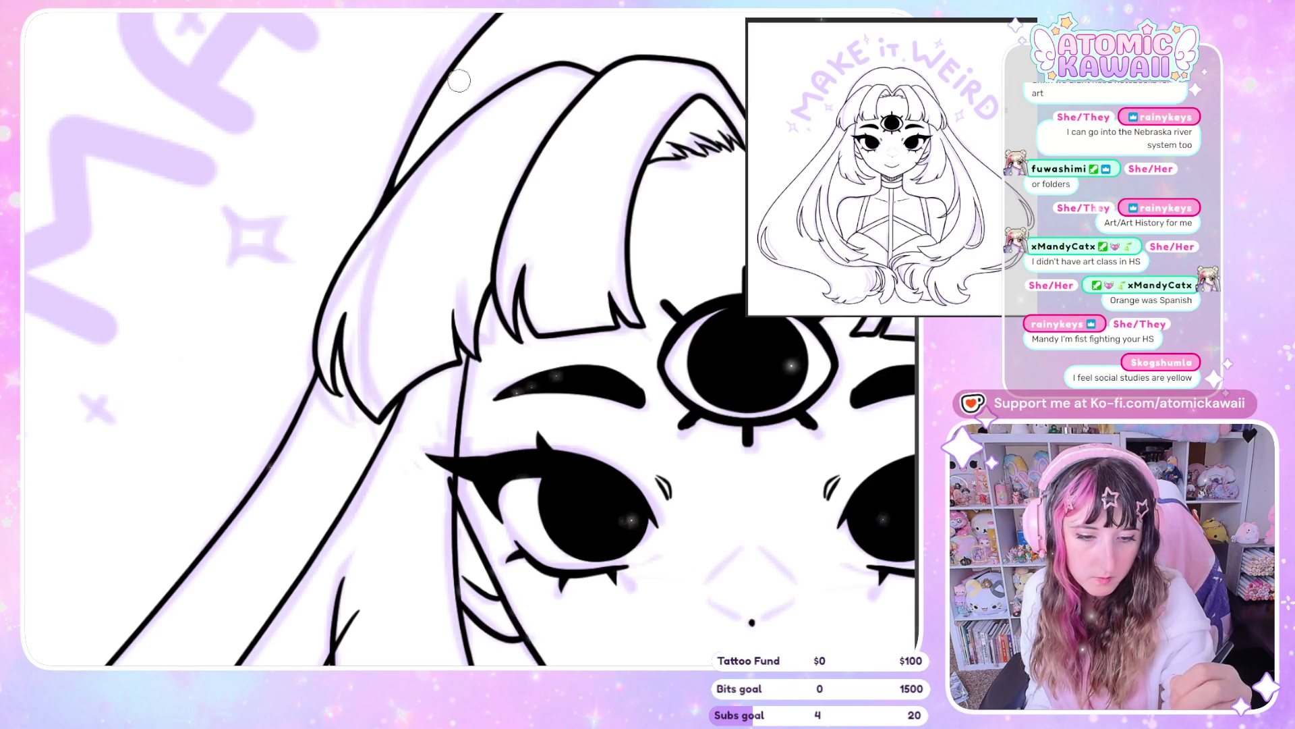
Brush a fine strand at the hairline, enable the vertical symmetry guide, and fit the canvas
{"action": "left_click_drag", "start_coordinate": [713, 166], "coordinate": [380, 163]}
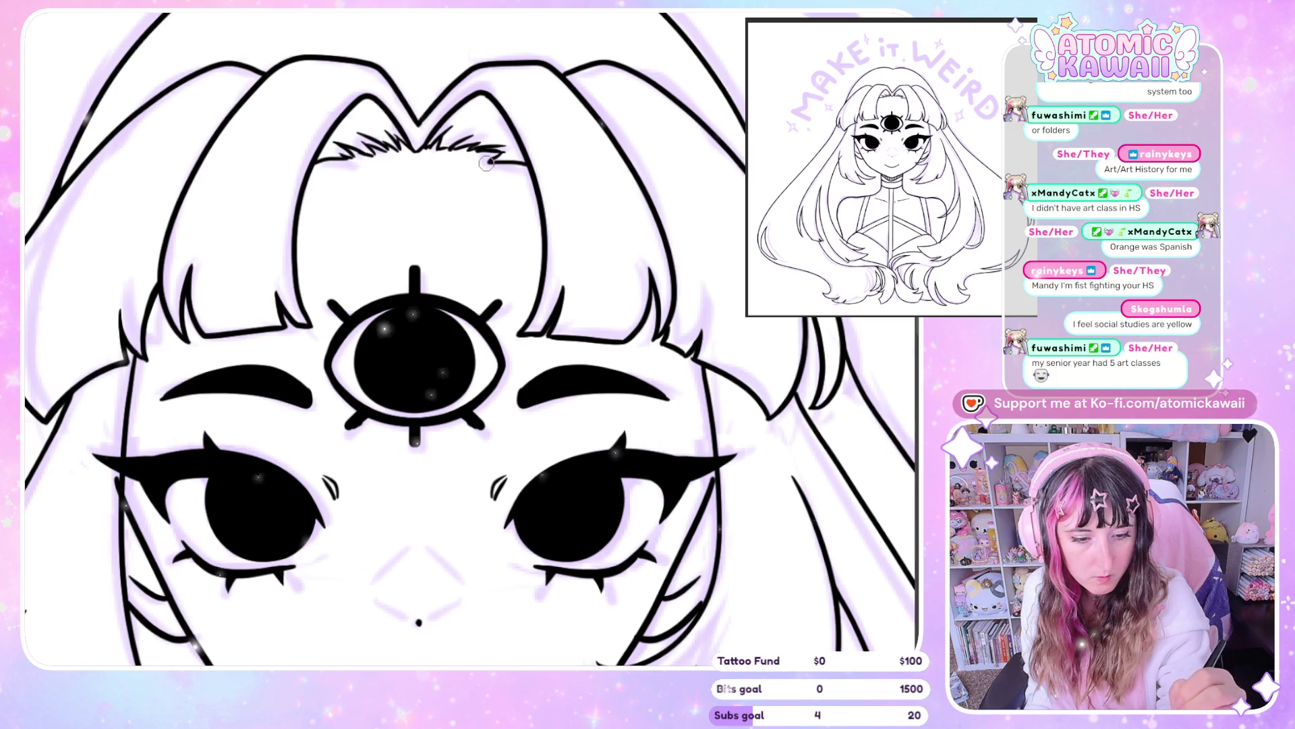
{"action": "scroll", "coordinate": [514, 163], "scroll_direction": "left", "scroll_amount": 3}
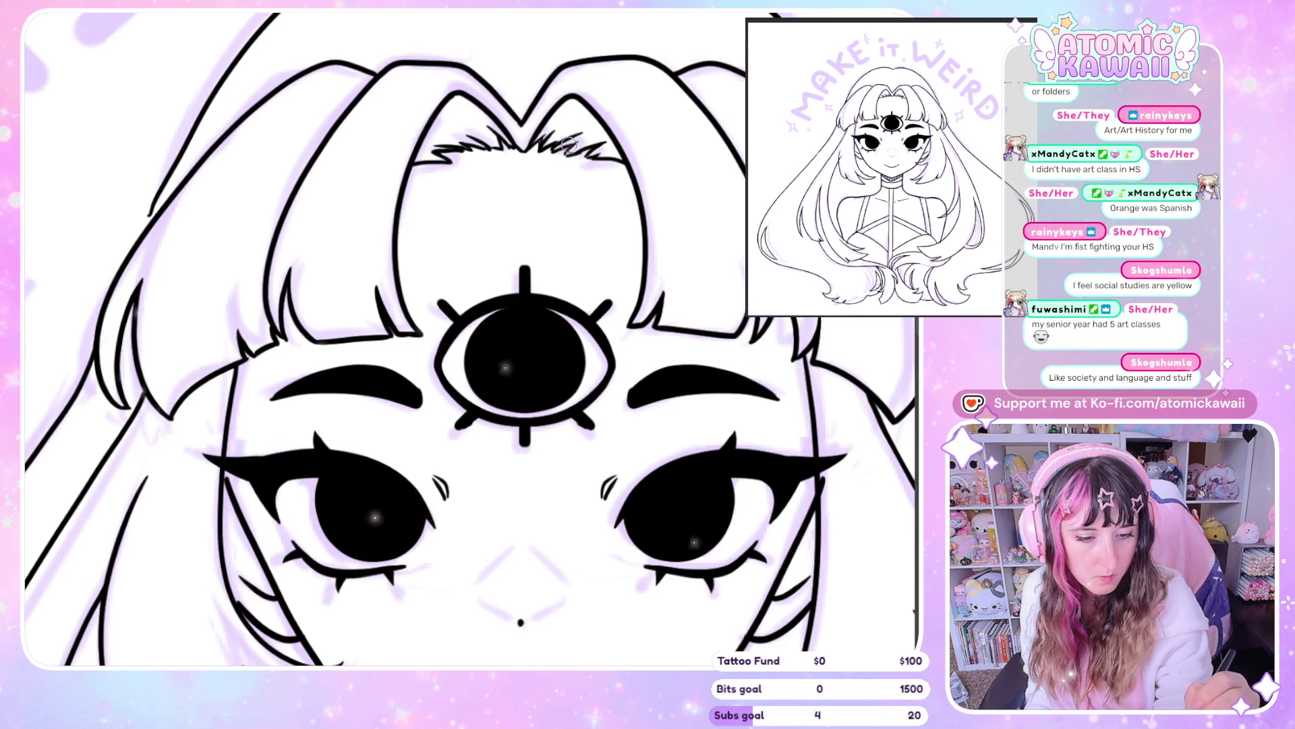
{"action": "left_click_drag", "start_coordinate": [585, 156], "coordinate": [602, 159]}
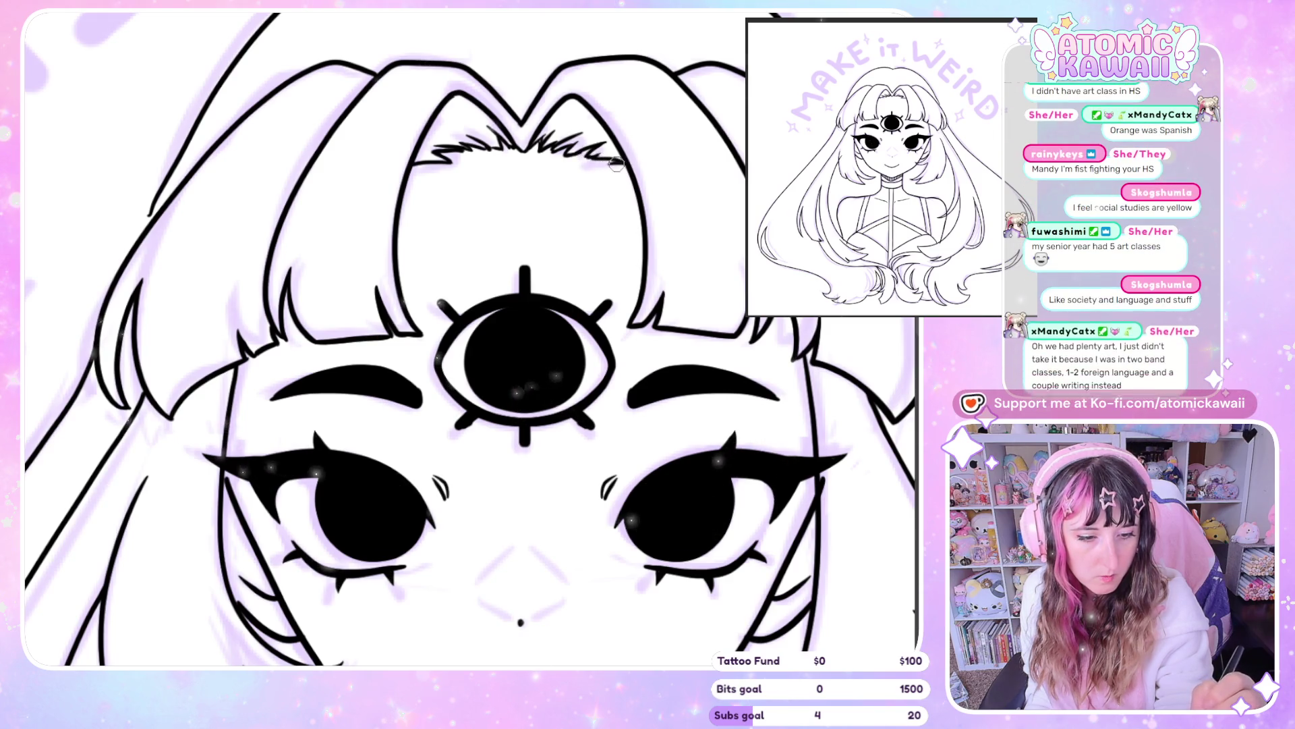
{"action": "scroll", "coordinate": [627, 162], "scroll_direction": "right", "scroll_amount": 3}
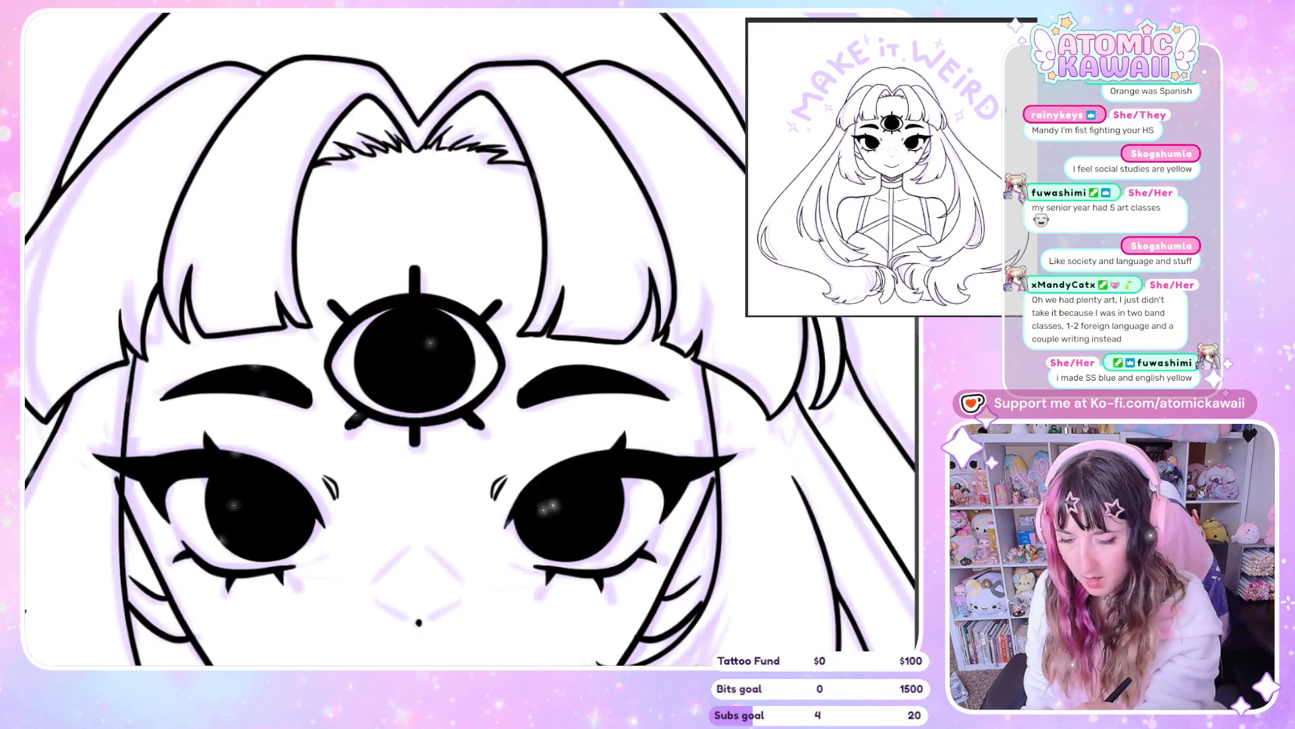
{"action": "key", "text": "ctrl+h"}
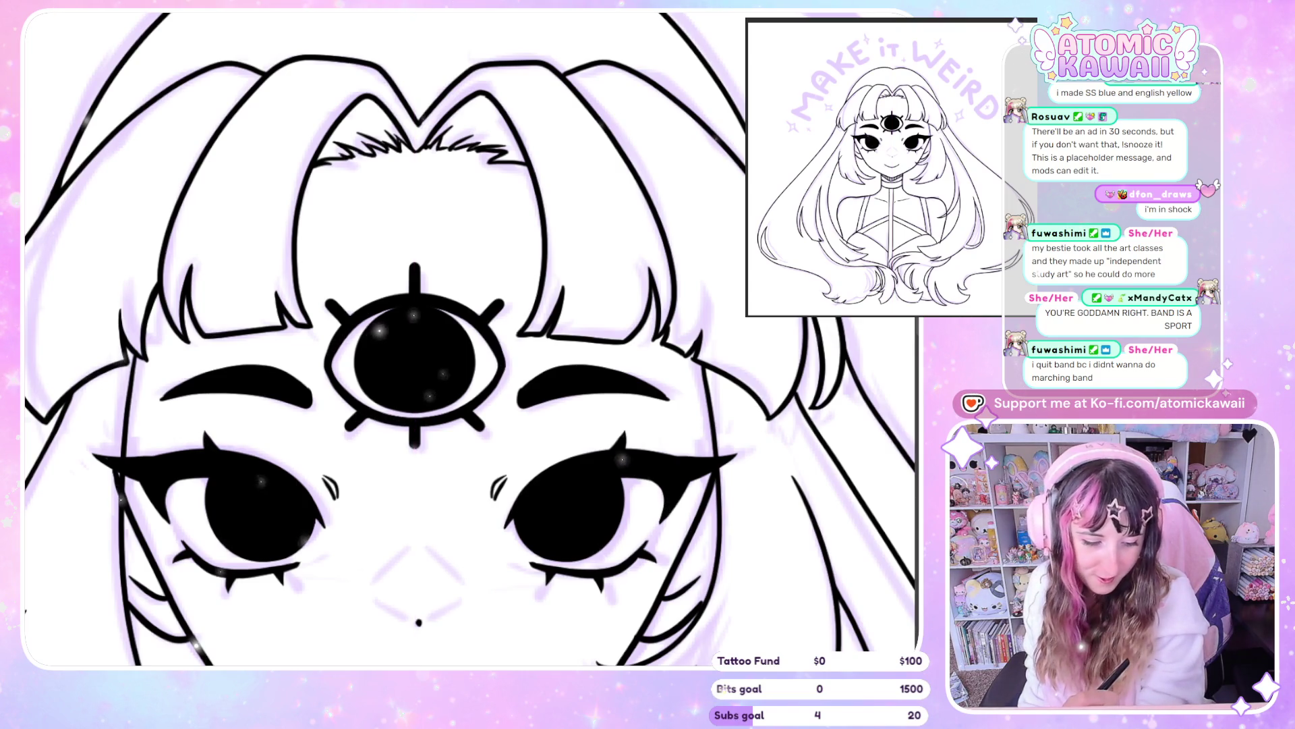
{"action": "key", "text": "ctrl+0"}
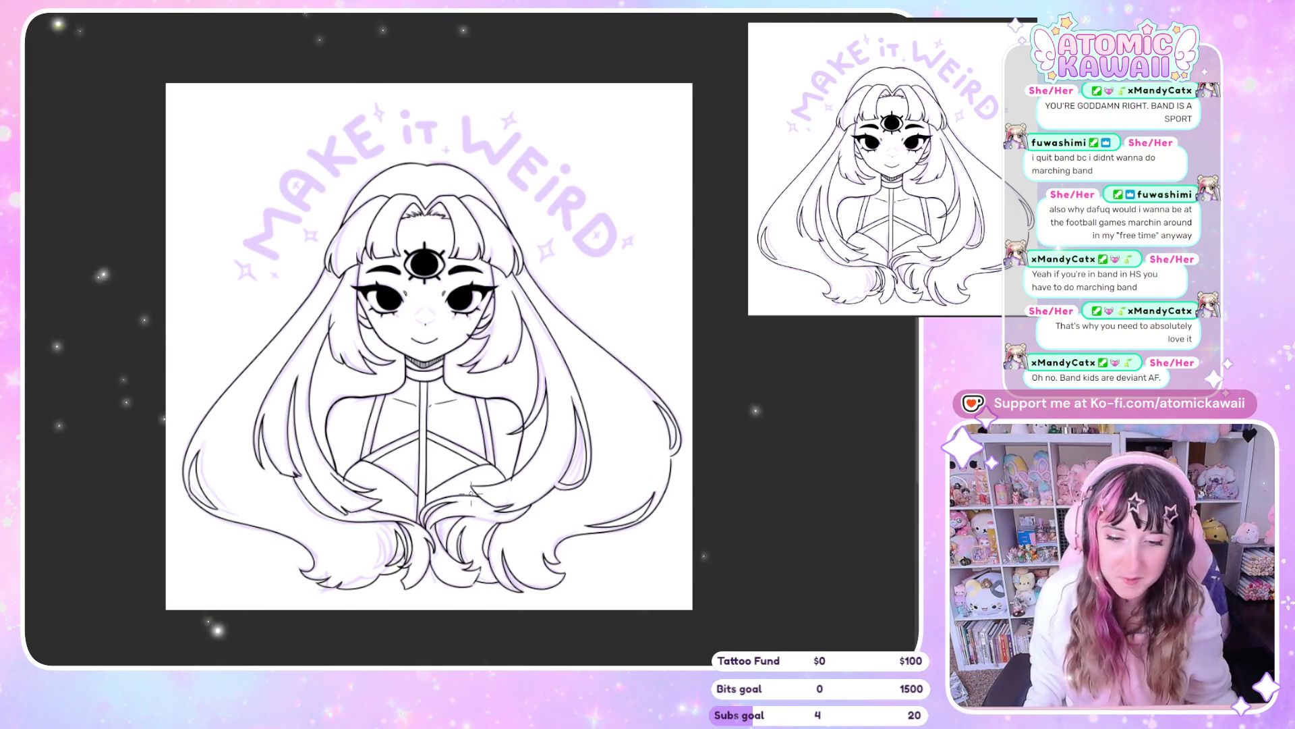
Zoom in on the left eye and nearby hair, briefly zooming out to see face and neck
{"action": "scroll", "coordinate": [415, 239], "scroll_direction": "up", "scroll_amount": 2}
{"action": "scroll", "coordinate": [415, 240], "scroll_direction": "up", "scroll_amount": 5}
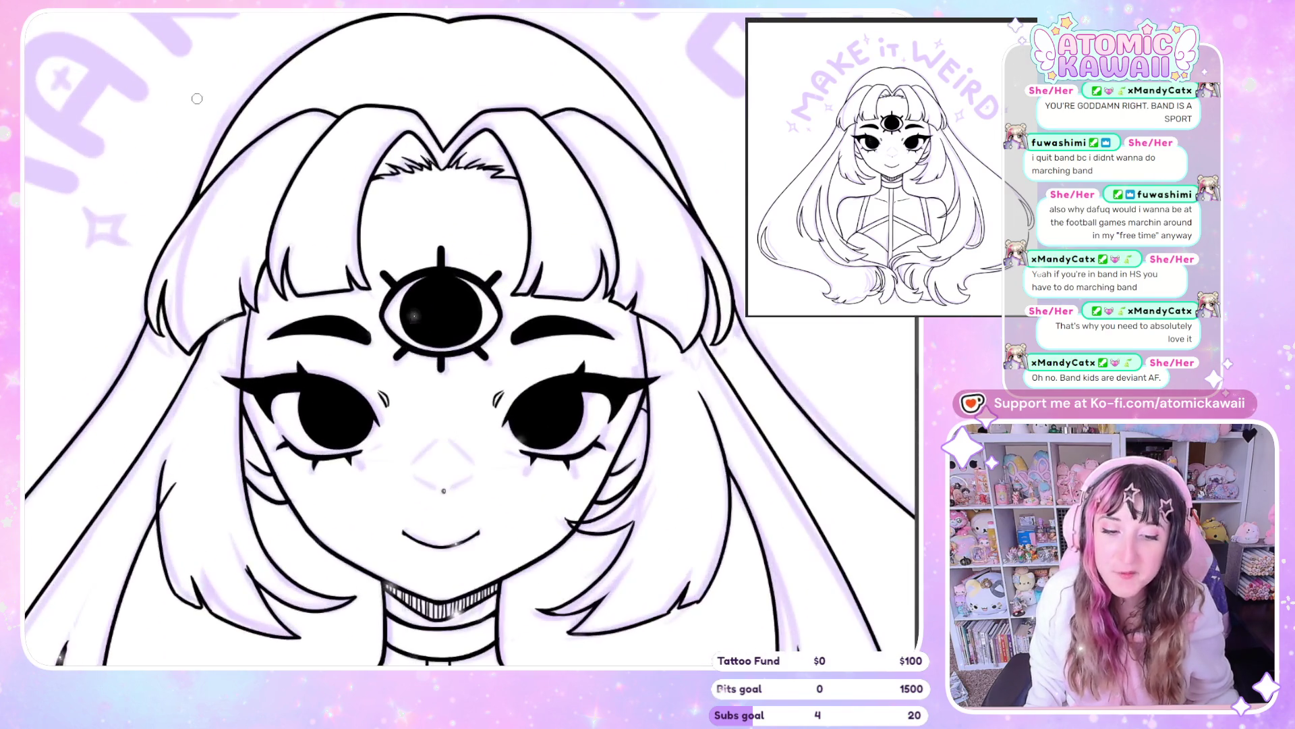
{"action": "scroll", "coordinate": [214, 222], "scroll_direction": "up", "scroll_amount": 1}
{"action": "scroll", "coordinate": [234, 207], "scroll_direction": "up", "scroll_amount": 1}
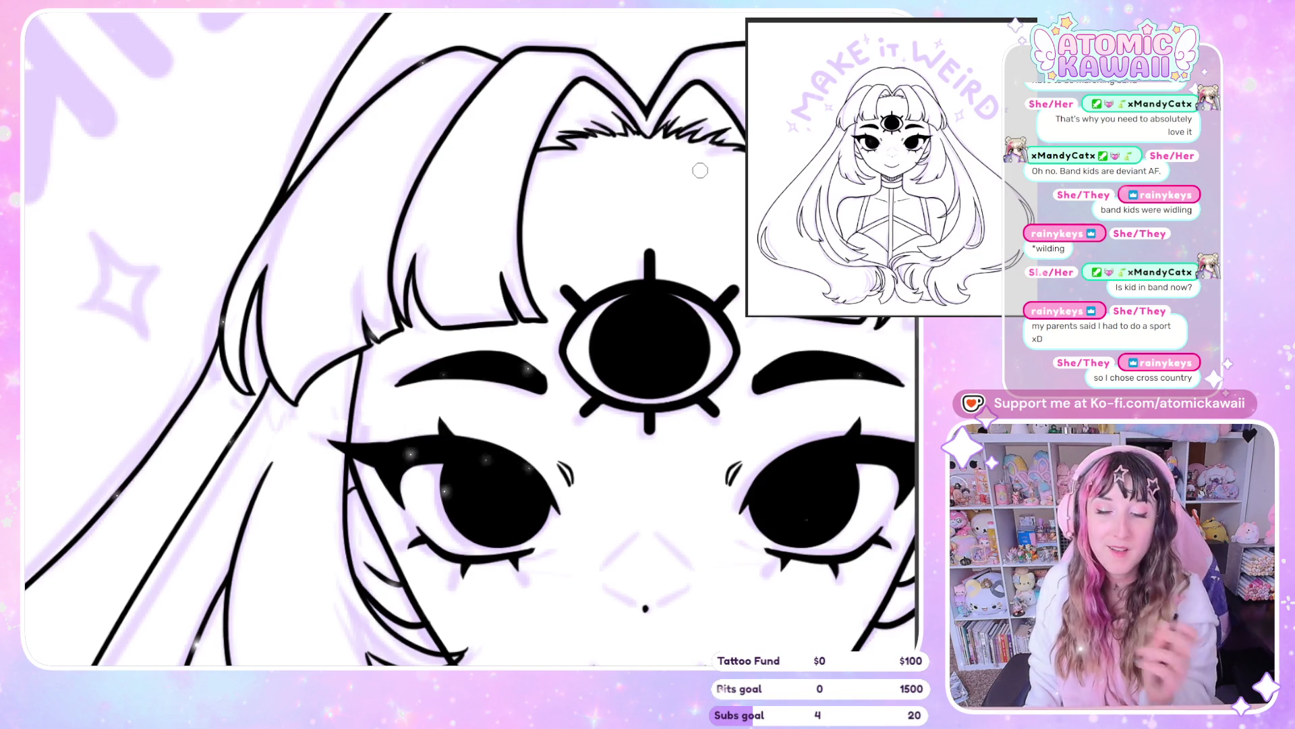
{"action": "key", "text": "ctrl+minus"}
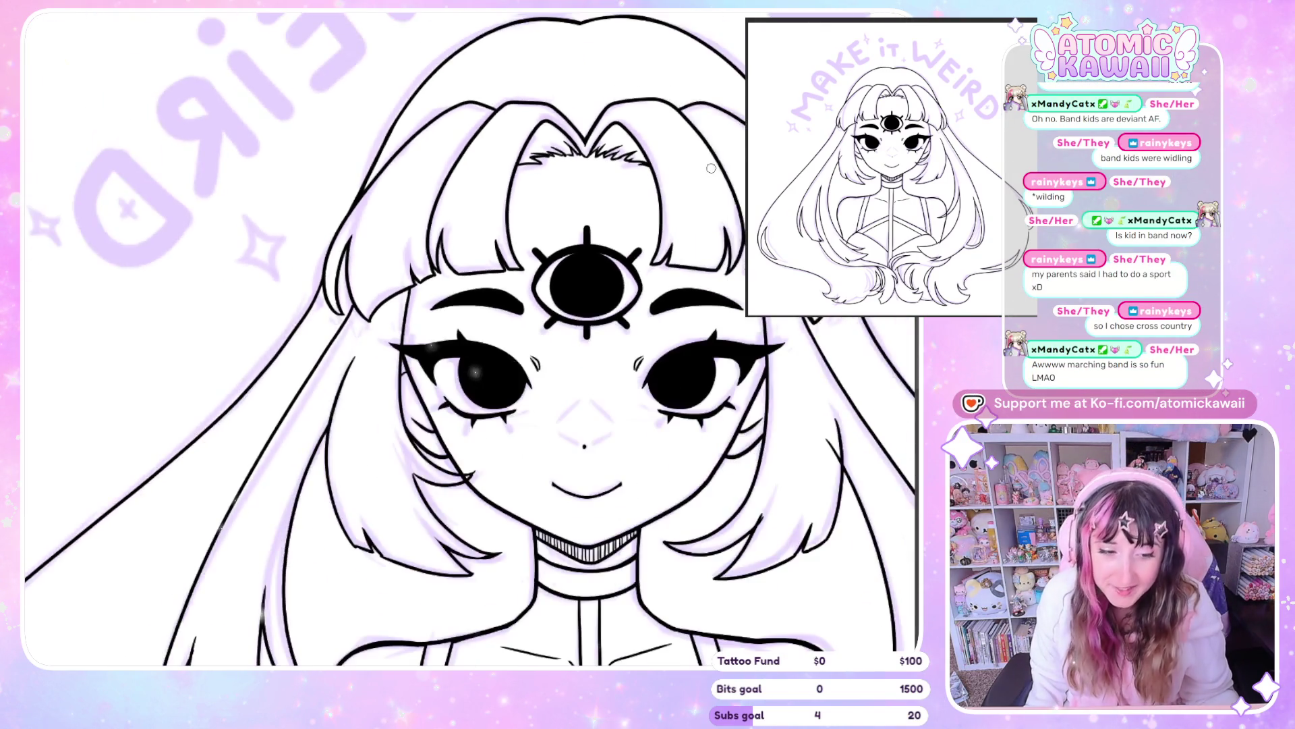
{"action": "scroll", "coordinate": [711, 168], "scroll_direction": "down", "scroll_amount": 1}
{"action": "scroll", "coordinate": [462, 220], "scroll_direction": "up", "scroll_amount": 3}
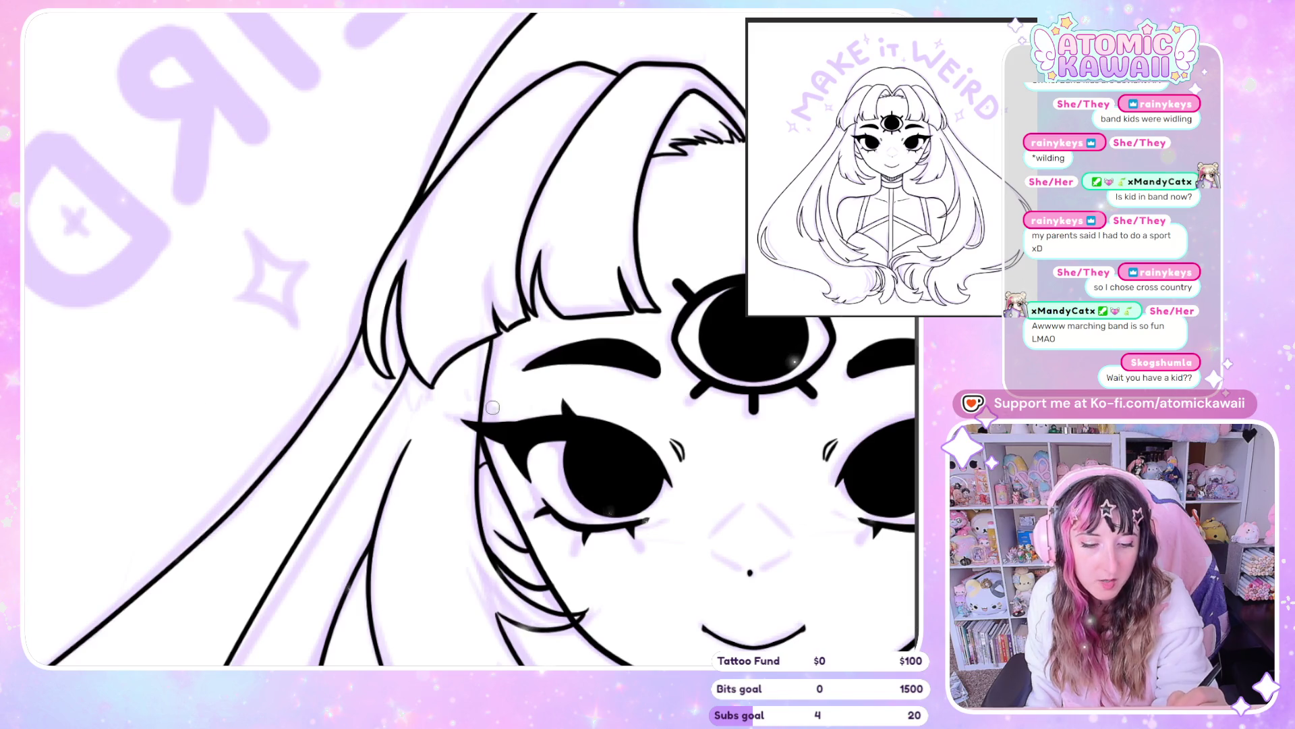
{"action": "scroll", "coordinate": [540, 333], "scroll_direction": "down", "scroll_amount": 4}
Redraw the hair strand beside the face as a longer, bolder ink line
{"action": "scroll", "coordinate": [540, 334], "scroll_direction": "right", "scroll_amount": 8}
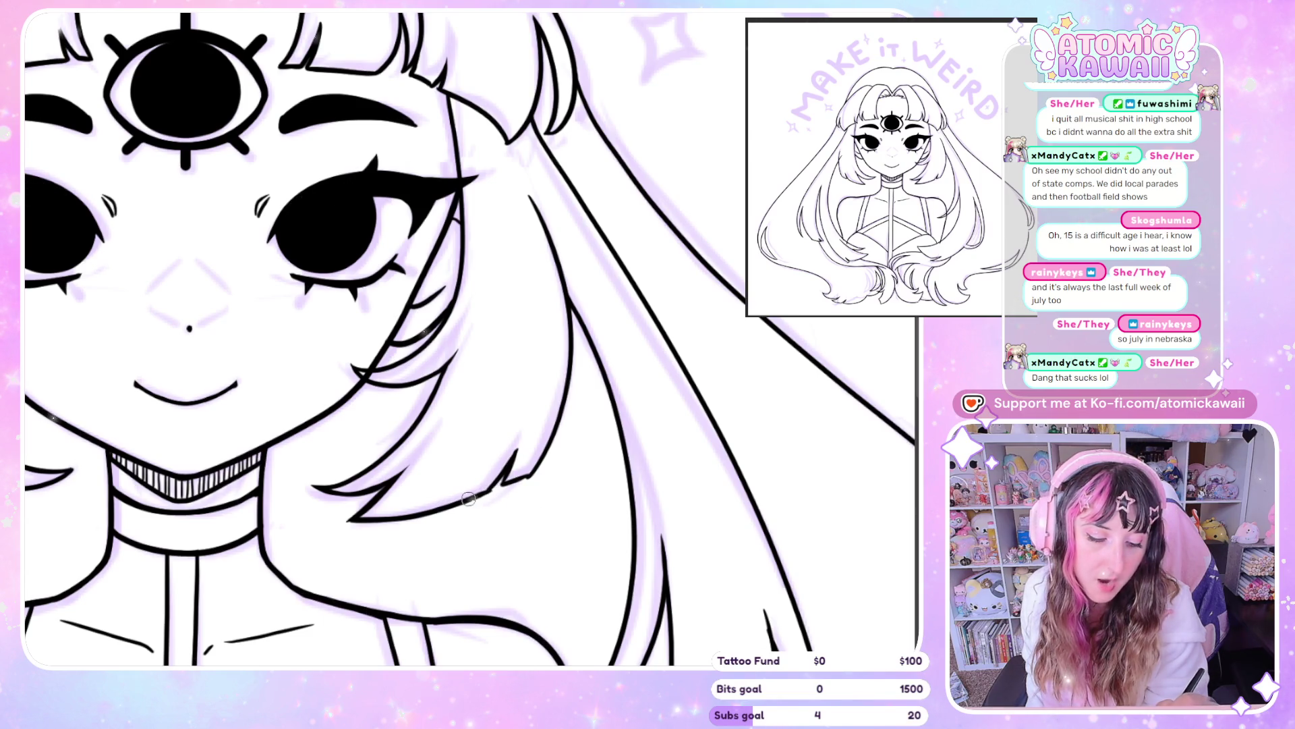
{"action": "left_click_drag", "start_coordinate": [505, 483], "coordinate": [526, 425]}
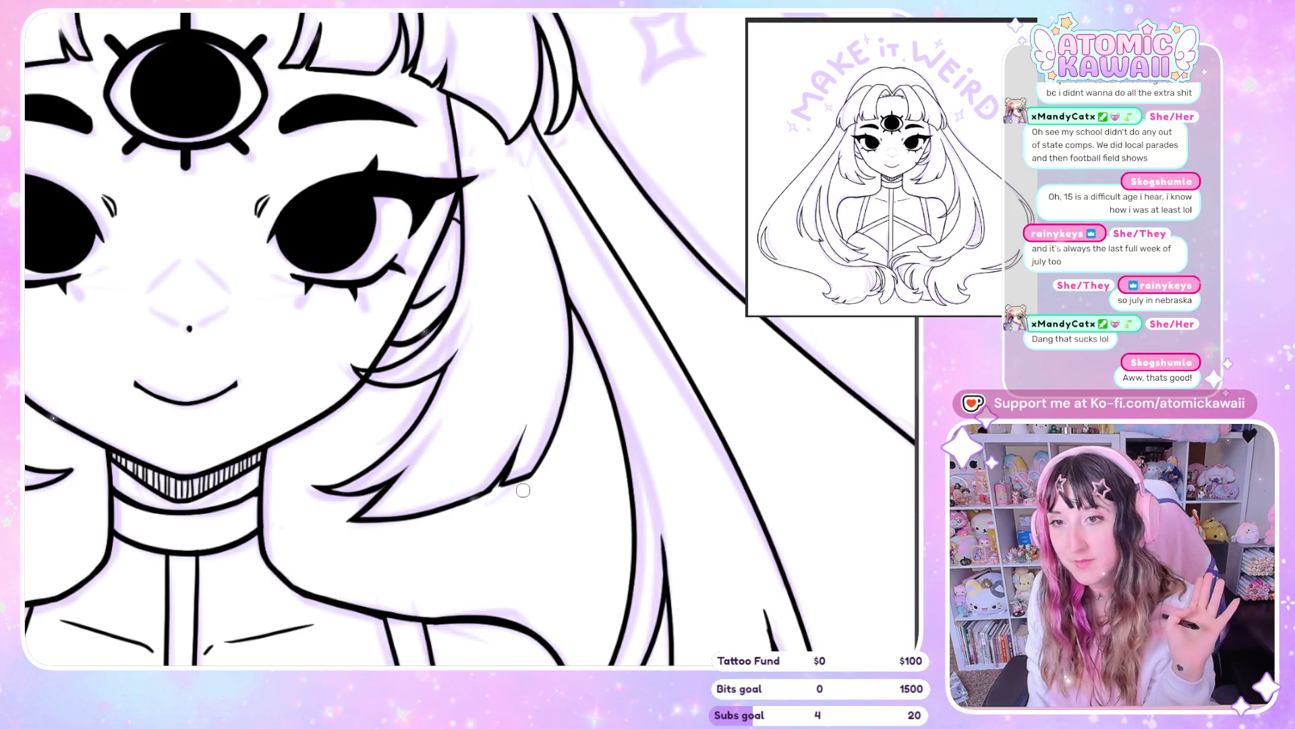
{"action": "scroll", "coordinate": [519, 488], "scroll_direction": "down", "scroll_amount": 2}
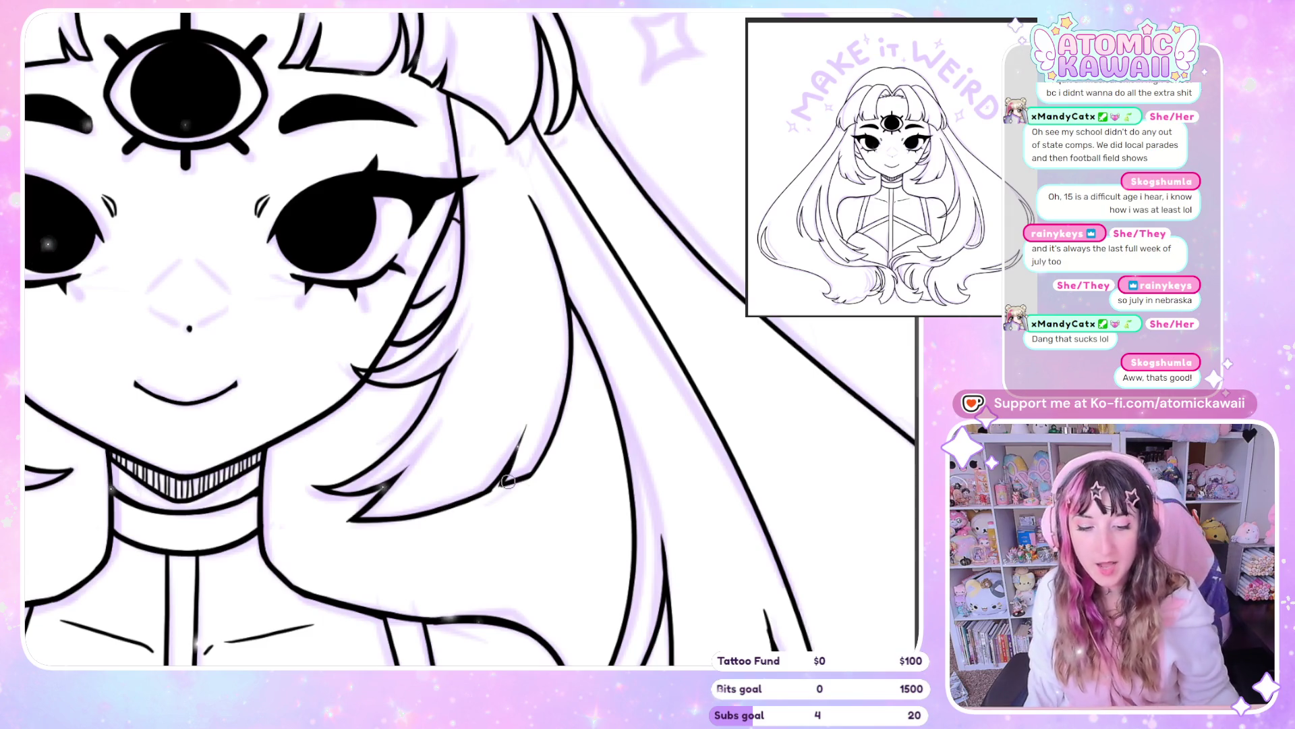
Zoom out, flip the canvas horizontally to check symmetry, and zoom back in on the face
{"action": "scroll", "coordinate": [499, 476], "scroll_direction": "down", "scroll_amount": 3}
{"action": "scroll", "coordinate": [479, 462], "scroll_direction": "down", "scroll_amount": 2}
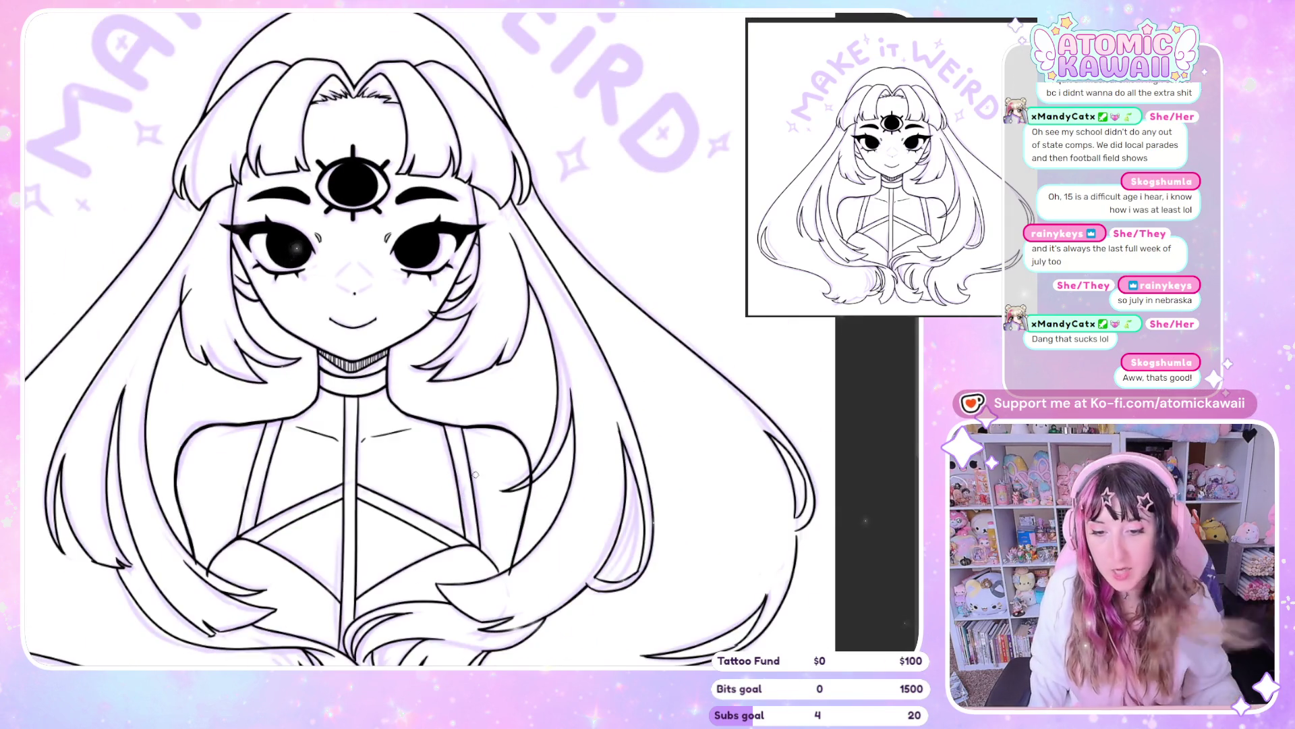
{"action": "key", "text": "h"}
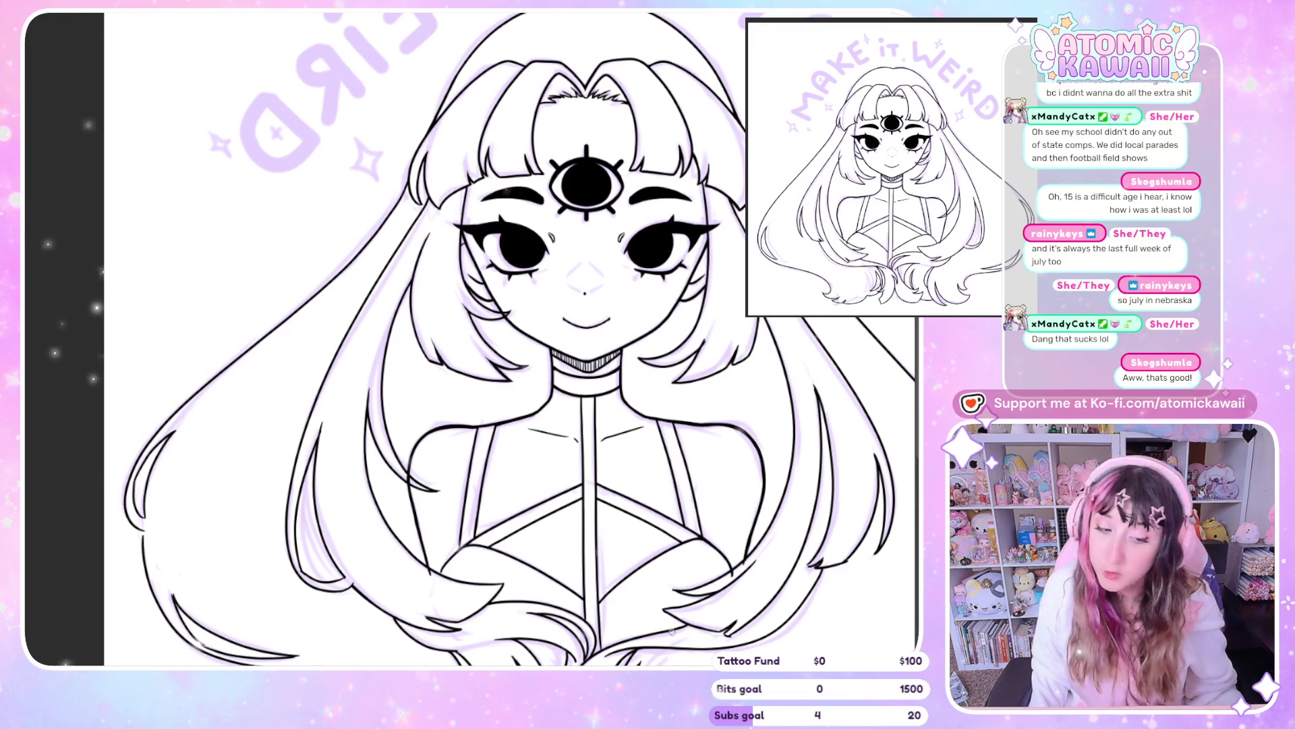
{"action": "scroll", "coordinate": [668, 420], "scroll_direction": "down", "scroll_amount": 3}
{"action": "scroll", "coordinate": [644, 353], "scroll_direction": "up", "scroll_amount": 1}
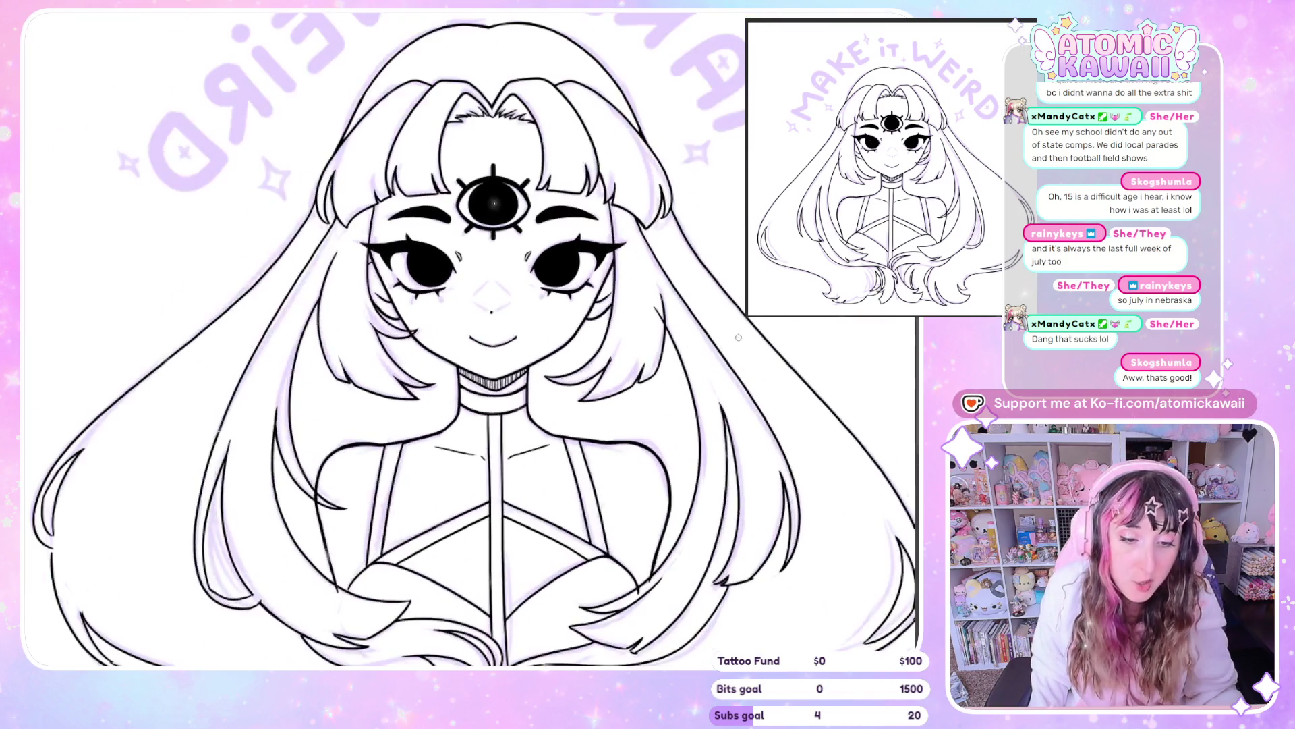
{"action": "scroll", "coordinate": [696, 350], "scroll_direction": "up", "scroll_amount": 2}
{"action": "scroll", "coordinate": [642, 270], "scroll_direction": "up", "scroll_amount": 1}
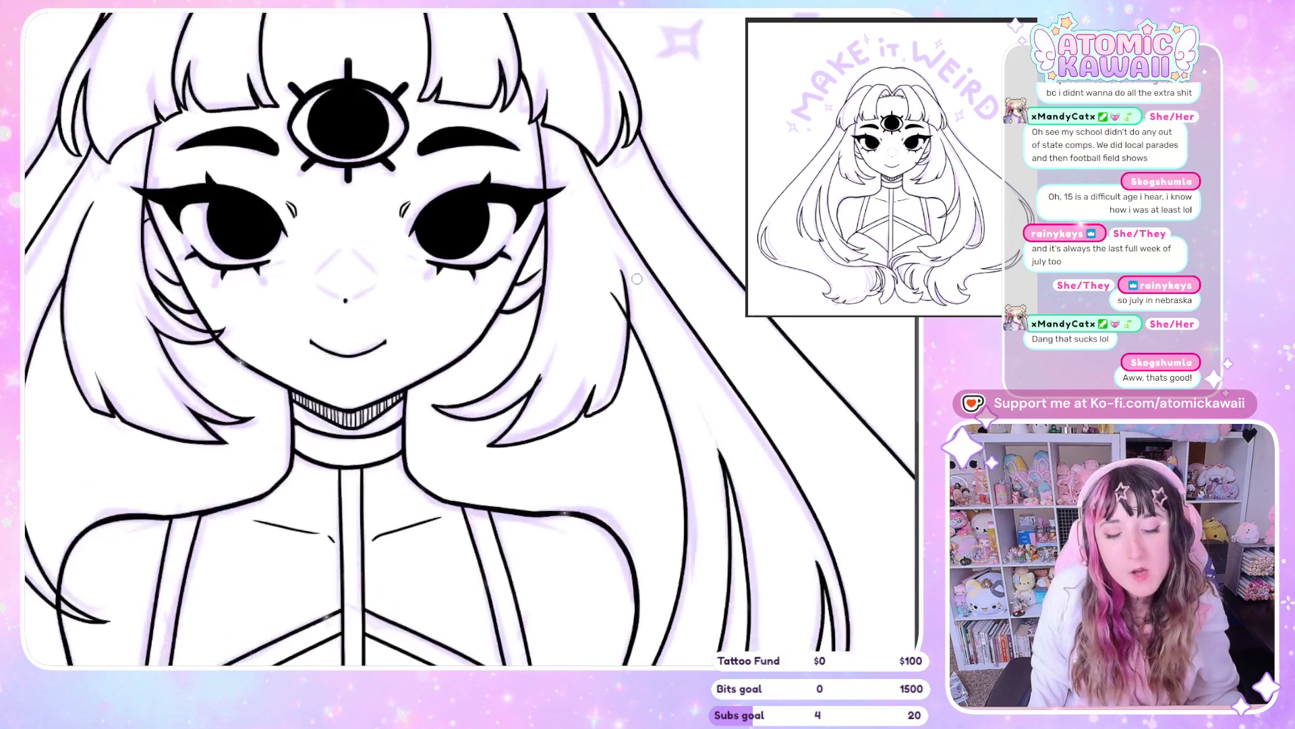
{"action": "scroll", "coordinate": [643, 203], "scroll_direction": "up", "scroll_amount": 1}
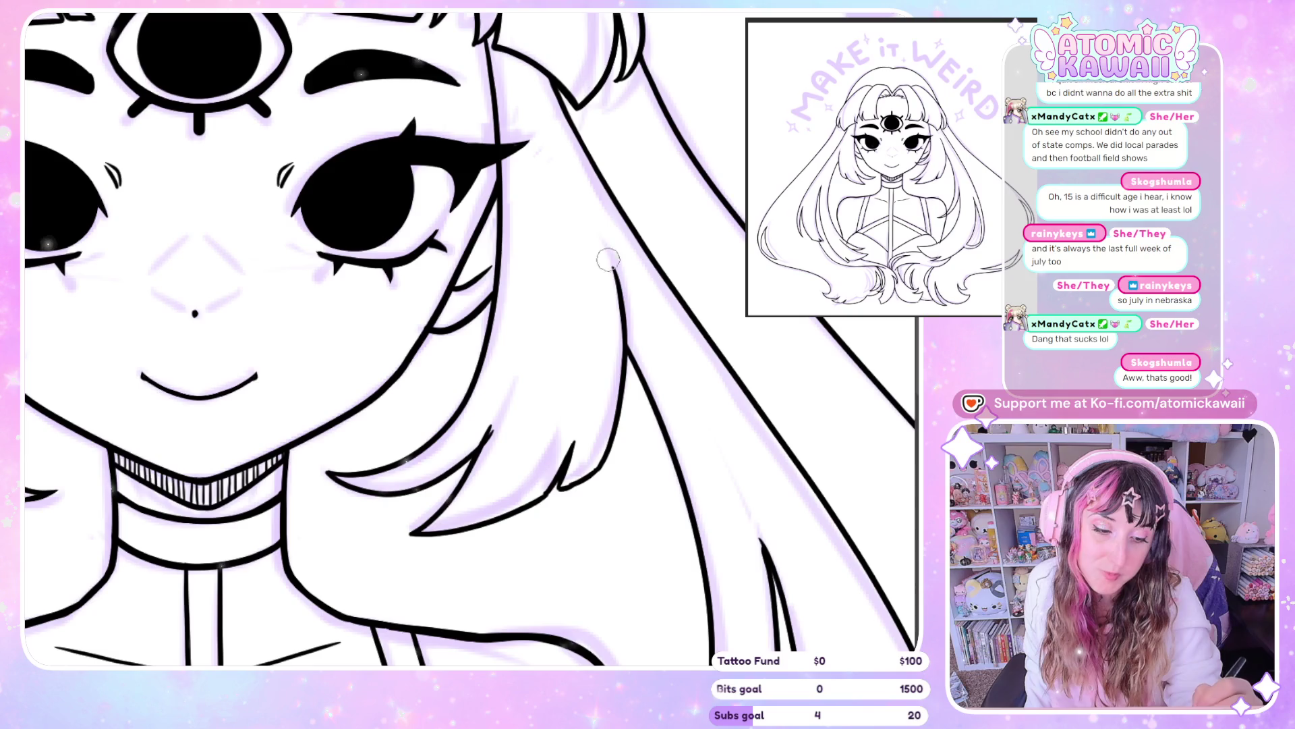
Extend three hair strands with thin ink strokes to pointed tips, then unflip the canvas
{"action": "scroll", "coordinate": [320, 220], "scroll_direction": "left", "scroll_amount": 5}
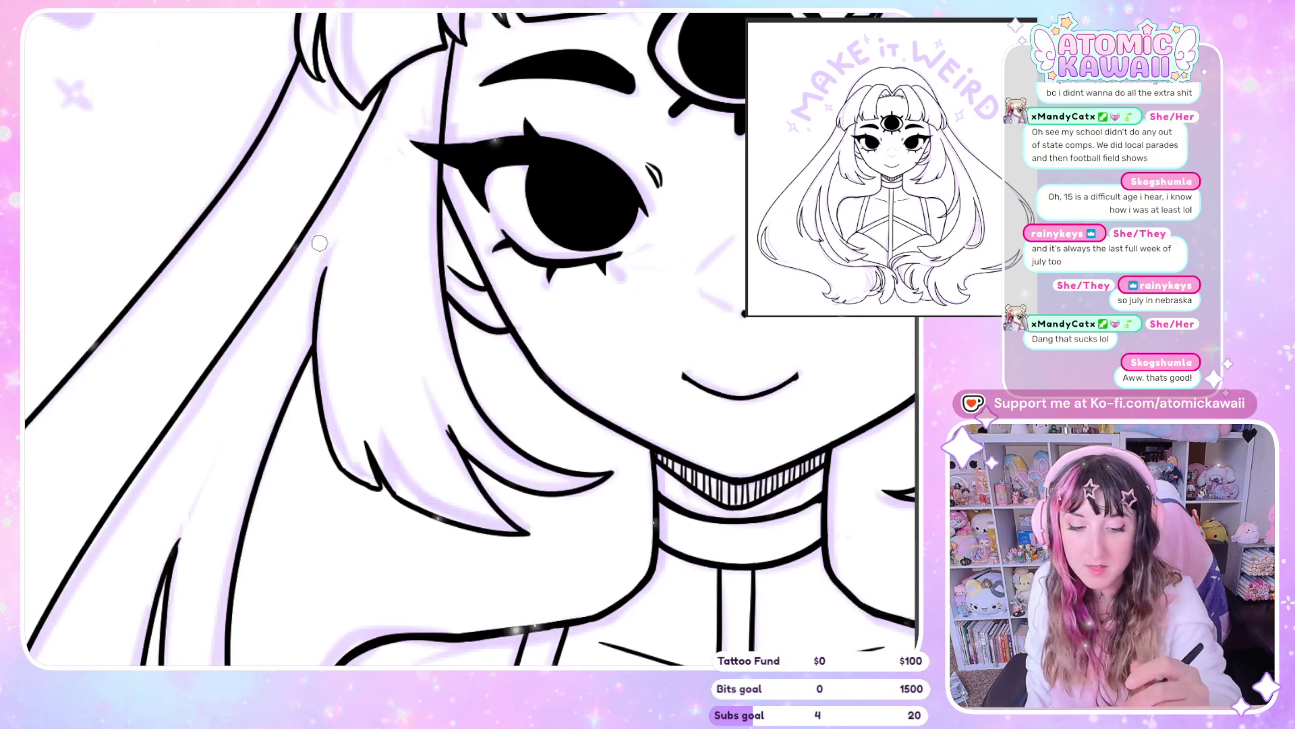
{"action": "left_click_drag", "start_coordinate": [337, 231], "coordinate": [319, 324]}
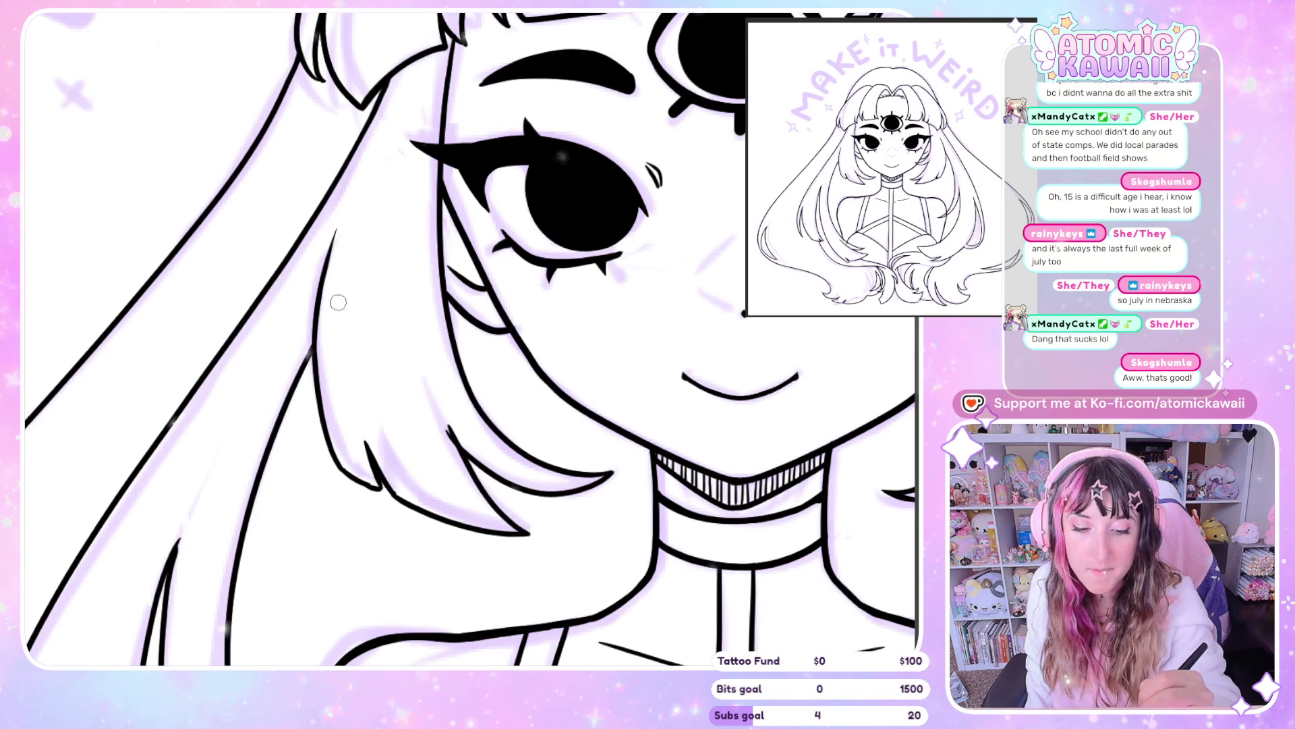
{"action": "scroll", "coordinate": [358, 394], "scroll_direction": "right", "scroll_amount": 10}
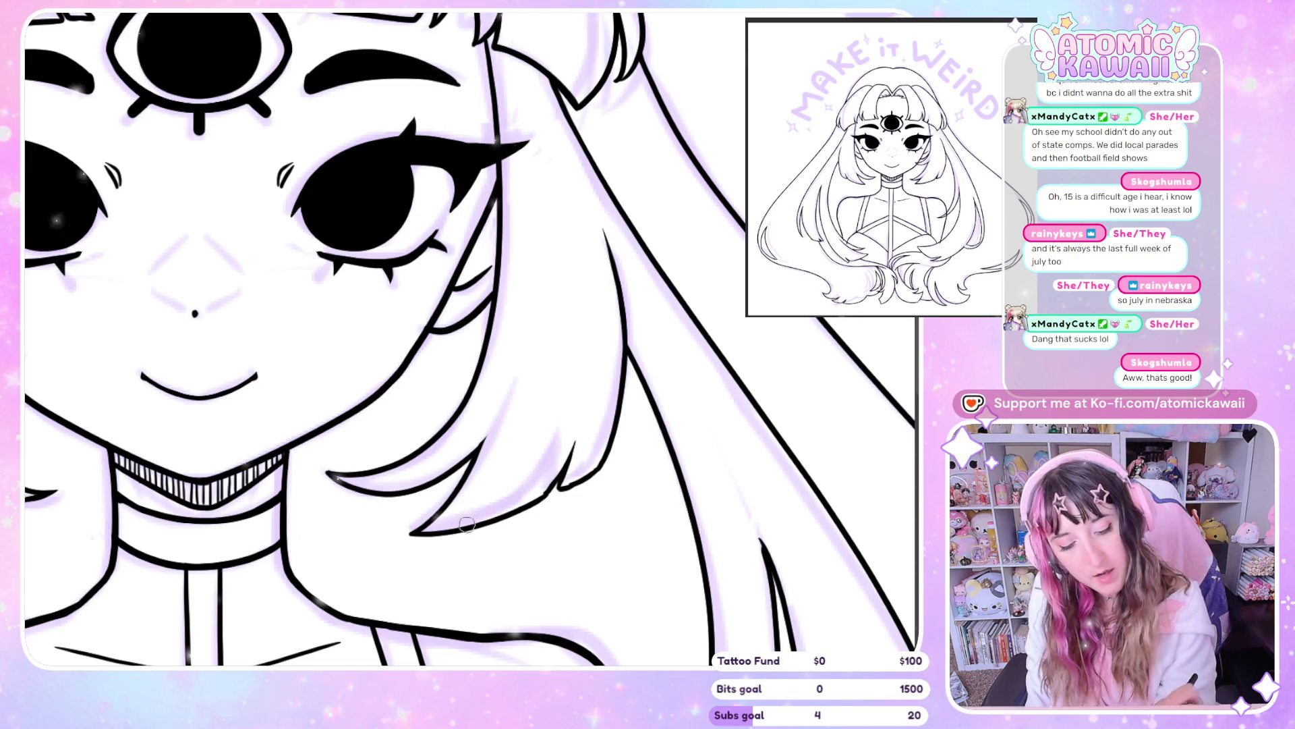
{"action": "mouse_move", "coordinate": [474, 527]}
{"action": "left_mouse_down"}
{"action": "mouse_move", "coordinate": [574, 446]}
{"action": "mouse_move", "coordinate": [573, 428]}
{"action": "left_mouse_up"}
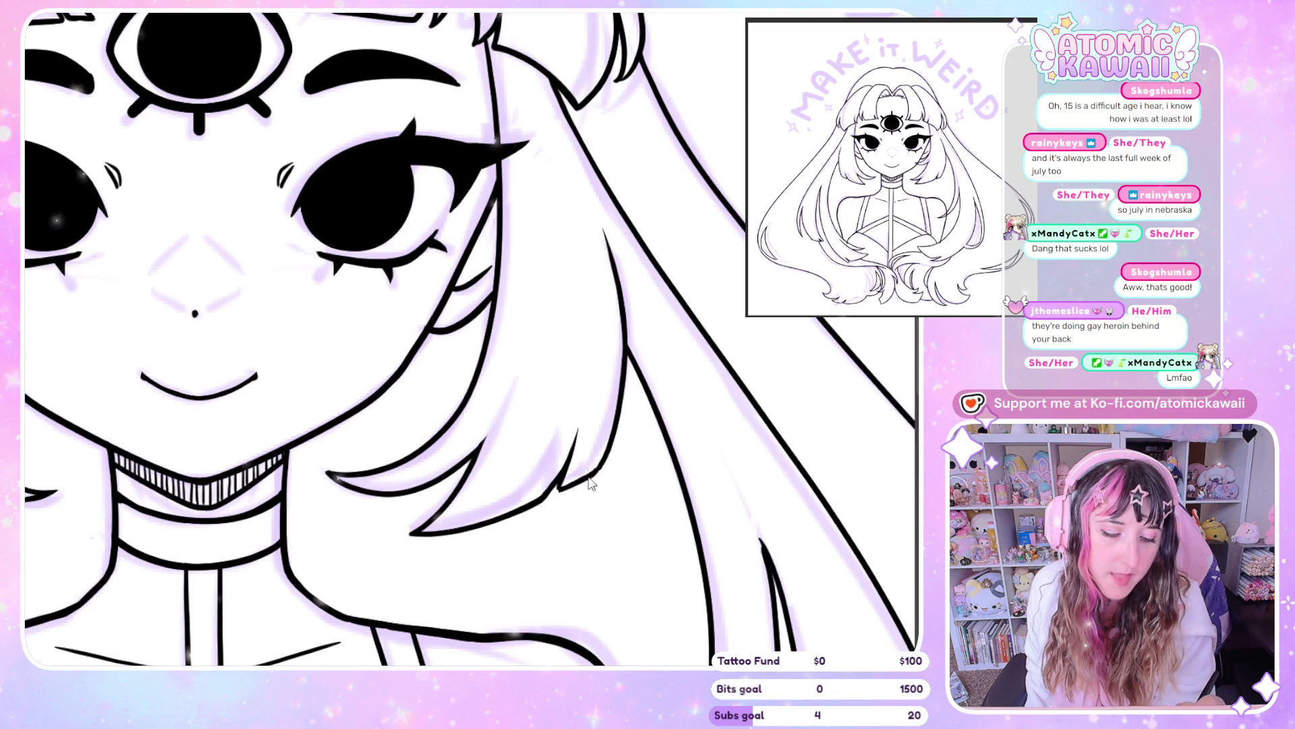
{"action": "left_click_drag", "start_coordinate": [599, 469], "coordinate": [560, 487]}
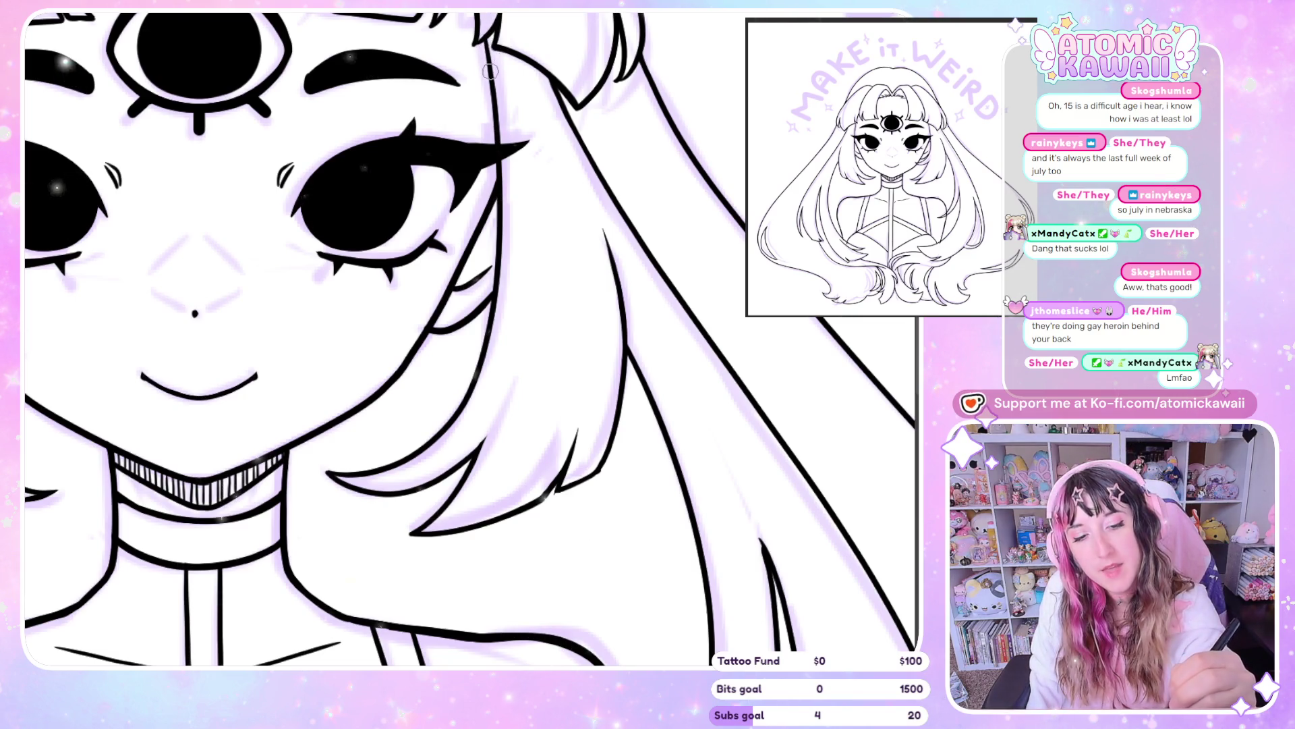
{"action": "key", "text": "h"}
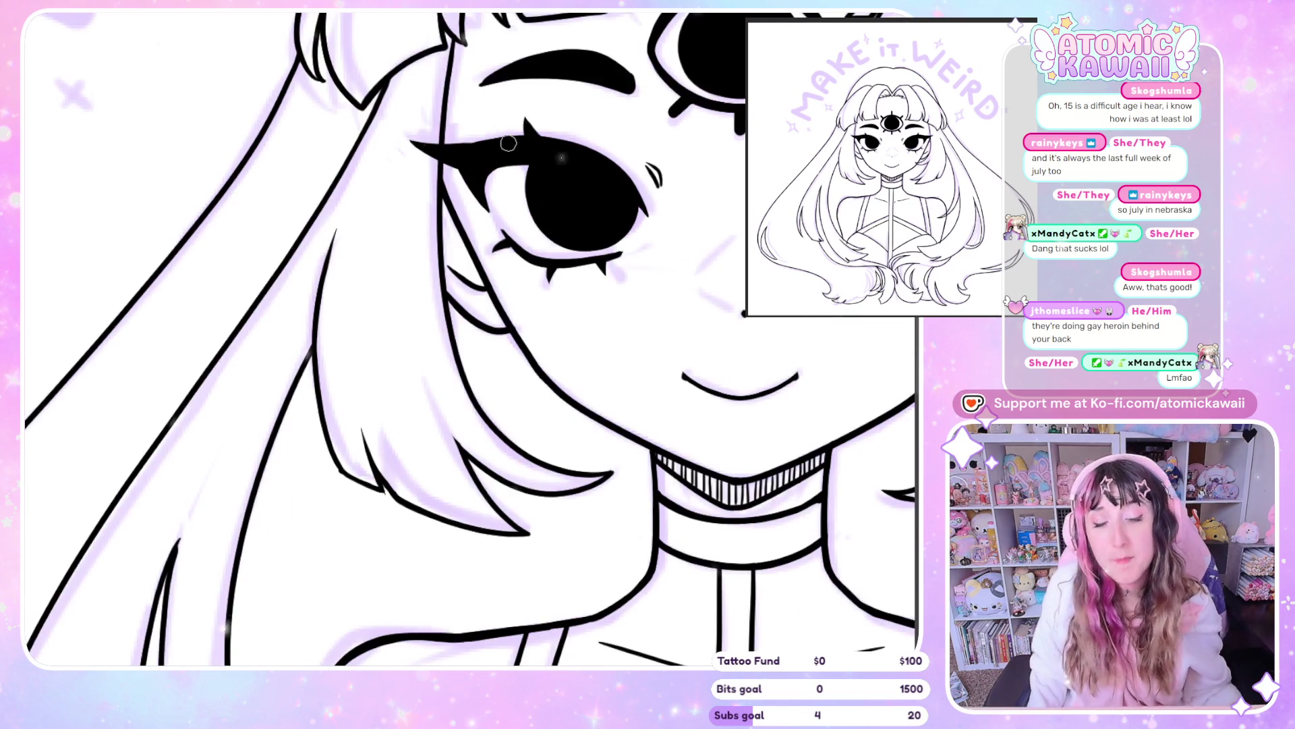
{"action": "scroll", "coordinate": [511, 143], "scroll_direction": "down", "scroll_amount": 3}
{"action": "scroll", "coordinate": [511, 143], "scroll_direction": "down", "scroll_amount": 3}
{"action": "scroll", "coordinate": [631, 153], "scroll_direction": "up", "scroll_amount": 2}
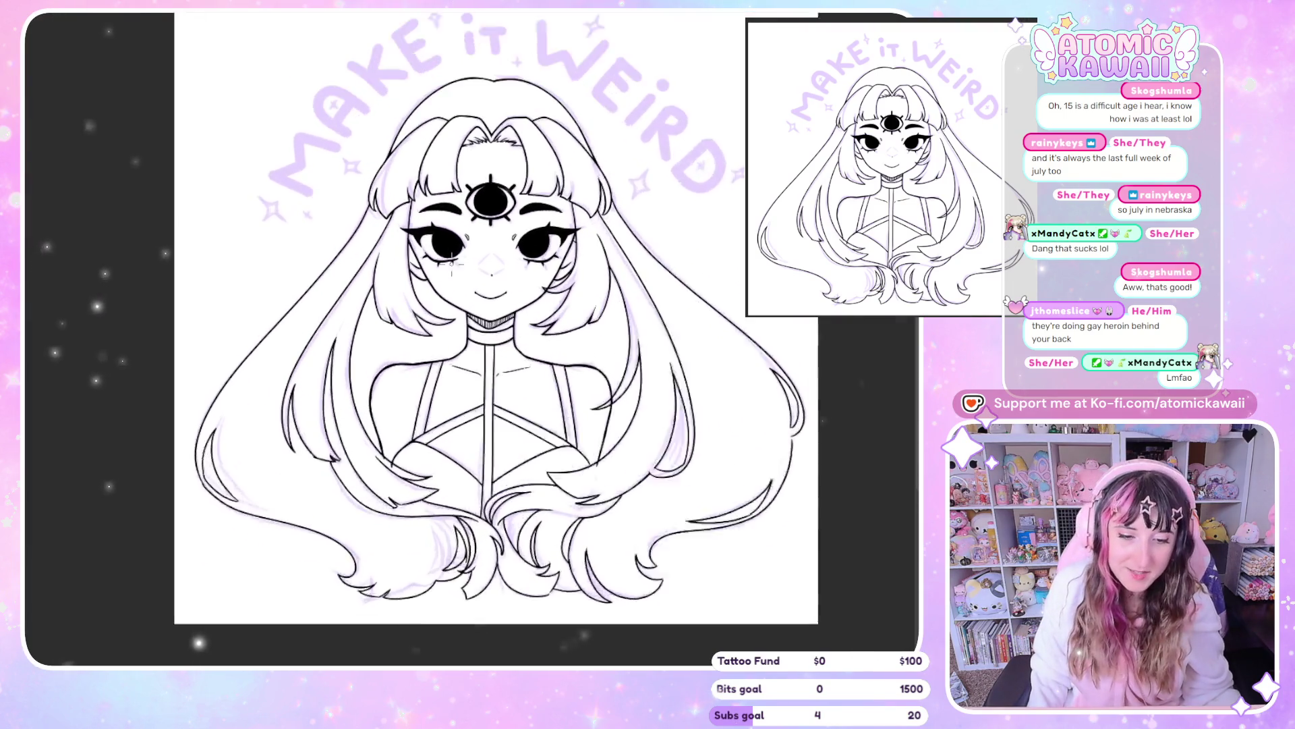
{"action": "scroll", "coordinate": [631, 152], "scroll_direction": "up", "scroll_amount": 2}
{"action": "scroll", "coordinate": [631, 152], "scroll_direction": "up", "scroll_amount": 3}
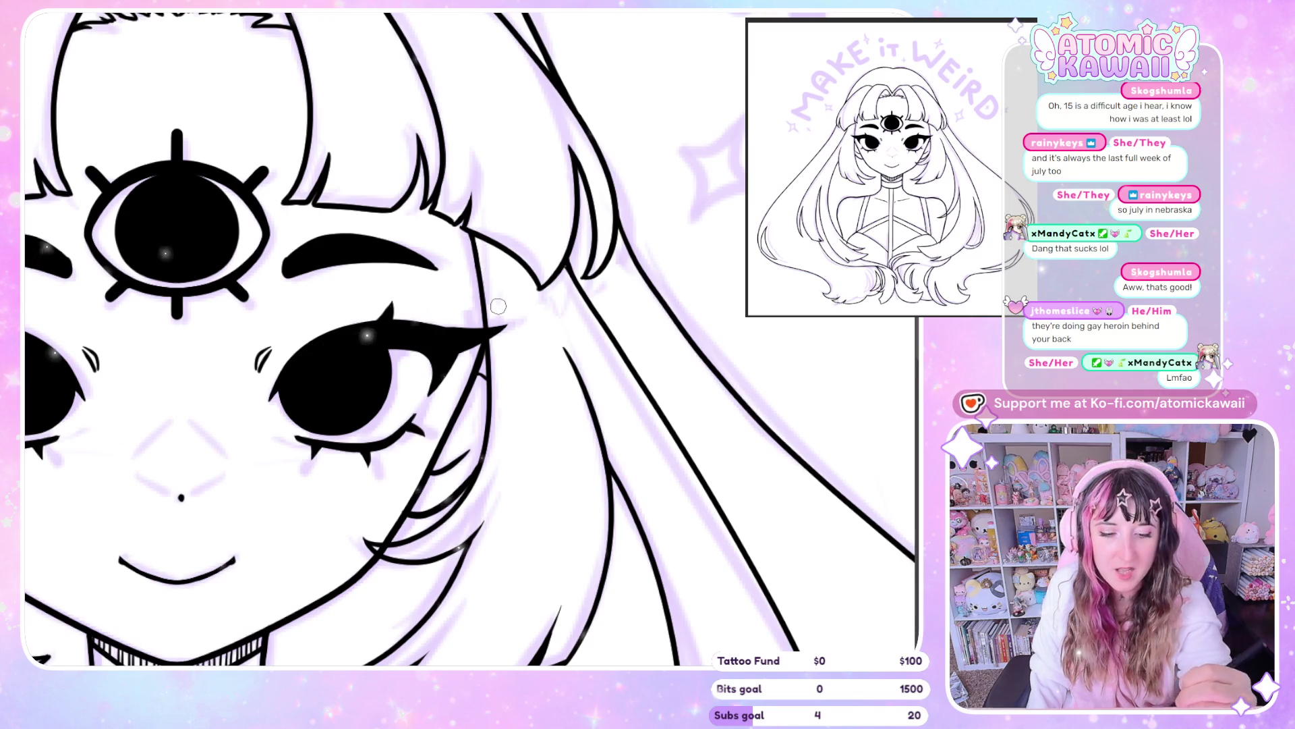
{"action": "scroll", "coordinate": [498, 305], "scroll_direction": "down", "scroll_amount": 3}
{"action": "scroll", "coordinate": [498, 305], "scroll_direction": "down", "scroll_amount": 3}
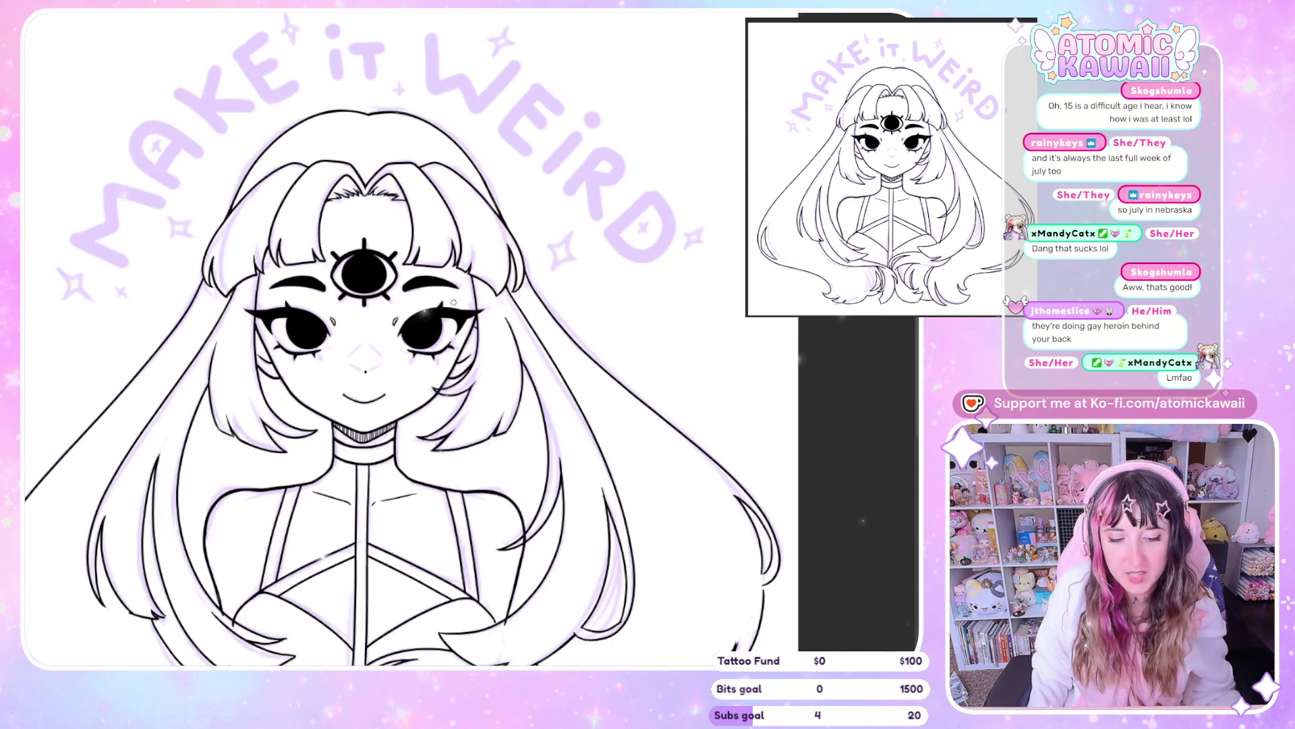
{"action": "key", "text": "h"}
{"action": "scroll", "coordinate": [454, 303], "scroll_direction": "up", "scroll_amount": 1}
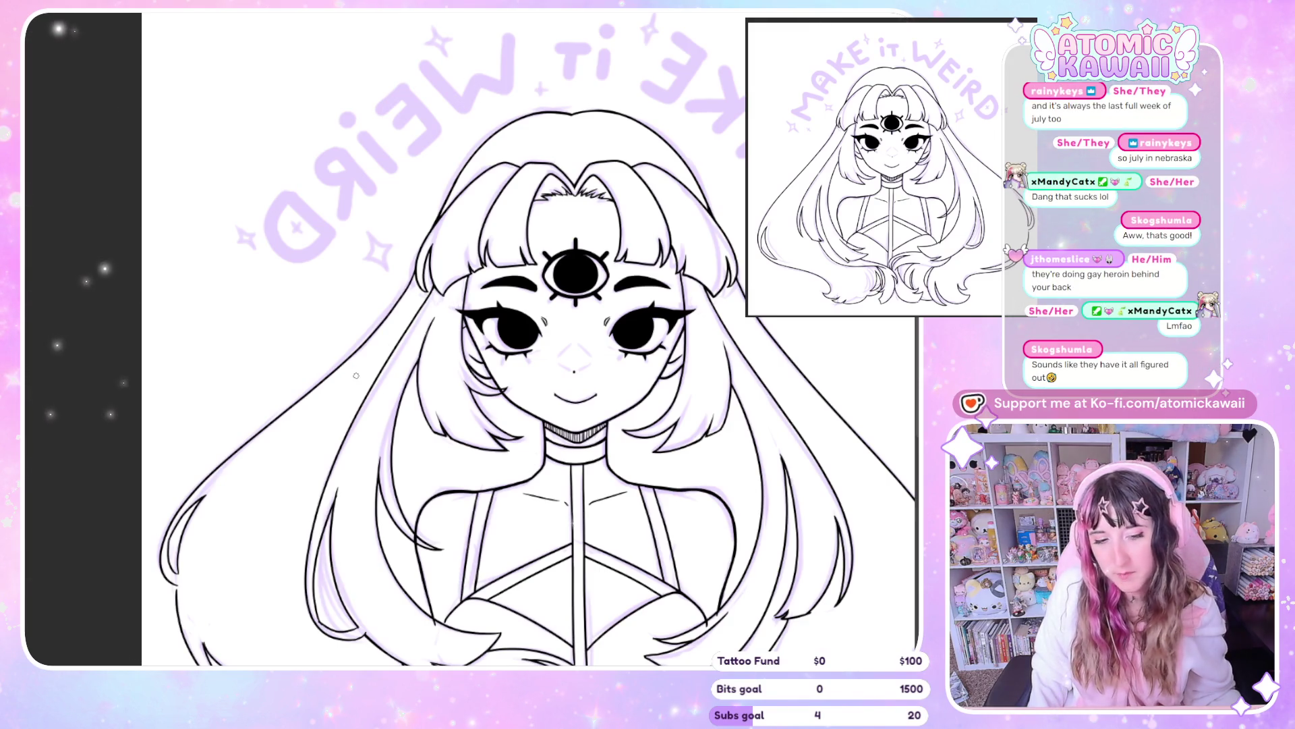
{"action": "scroll", "coordinate": [357, 375], "scroll_direction": "down", "scroll_amount": 2}
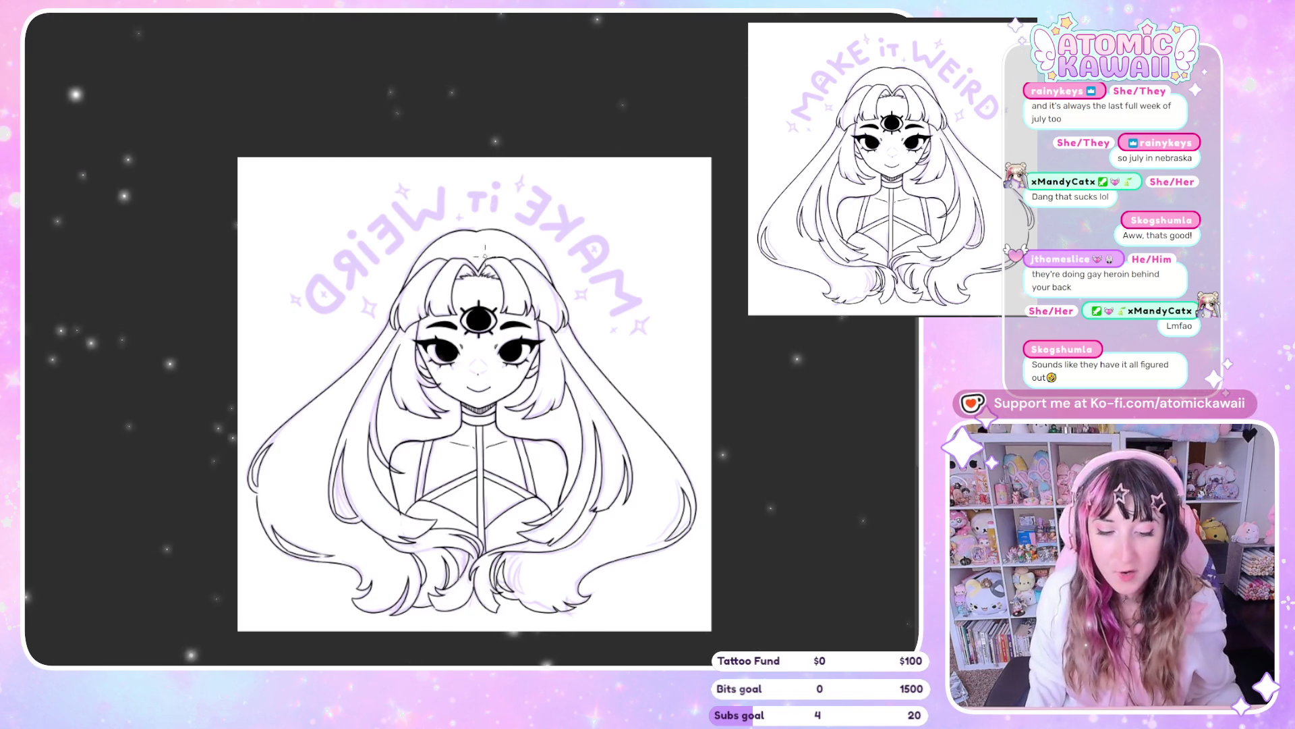
{"action": "scroll", "coordinate": [405, 375], "scroll_direction": "up", "scroll_amount": 1}
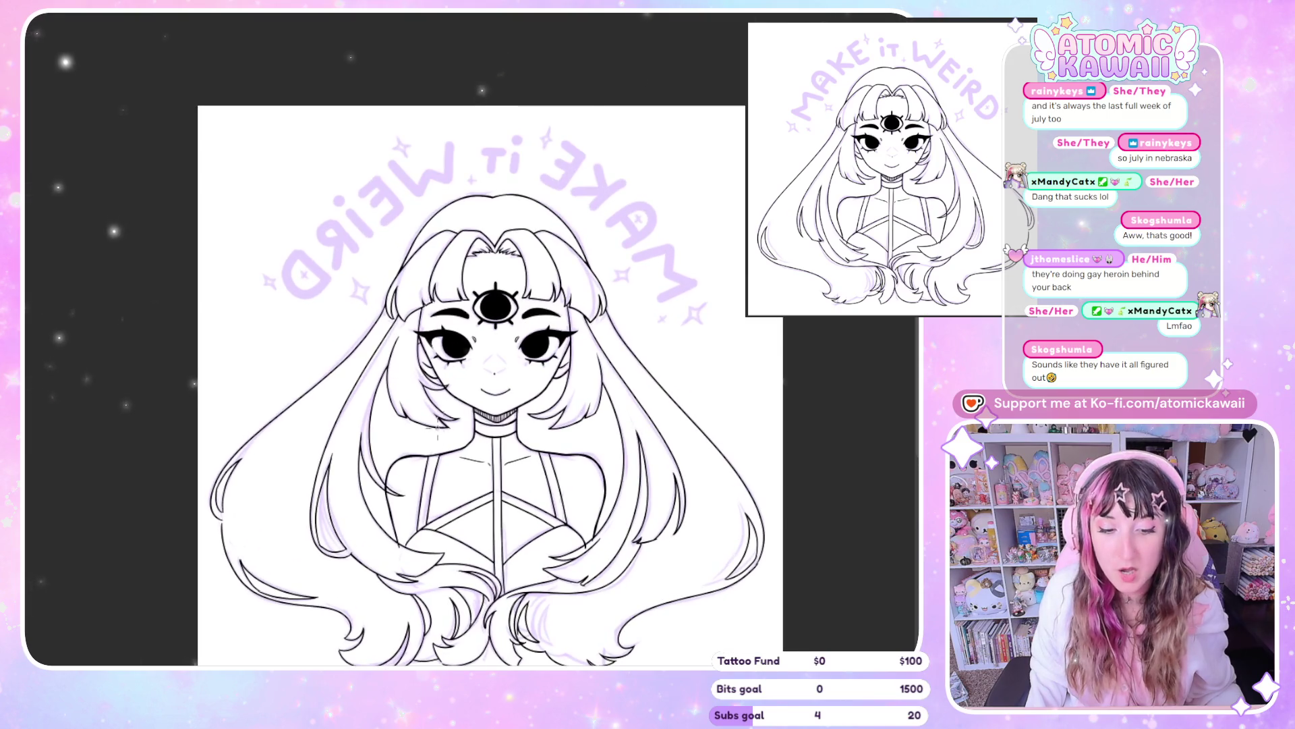
{"action": "scroll", "coordinate": [497, 625], "scroll_direction": "down", "scroll_amount": 1}
{"action": "scroll", "coordinate": [497, 625], "scroll_direction": "up", "scroll_amount": 2}
{"action": "scroll", "coordinate": [491, 631], "scroll_direction": "up", "scroll_amount": 1}
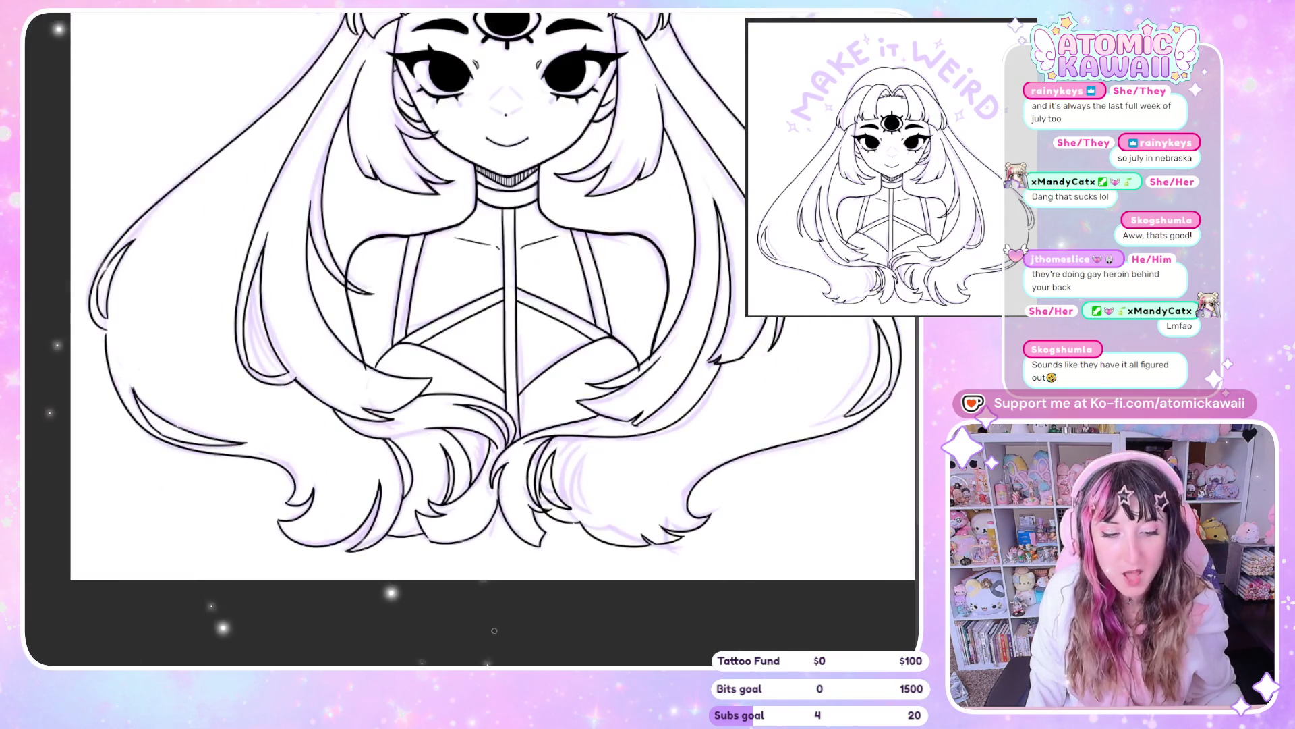
Zoom into the left hair and ink a stroke extending the lower-left hair outline
{"action": "scroll", "coordinate": [169, 284], "scroll_direction": "down", "scroll_amount": 1}
{"action": "scroll", "coordinate": [241, 254], "scroll_direction": "up", "scroll_amount": 1}
{"action": "scroll", "coordinate": [222, 283], "scroll_direction": "up", "scroll_amount": 2}
{"action": "scroll", "coordinate": [209, 314], "scroll_direction": "up", "scroll_amount": 1}
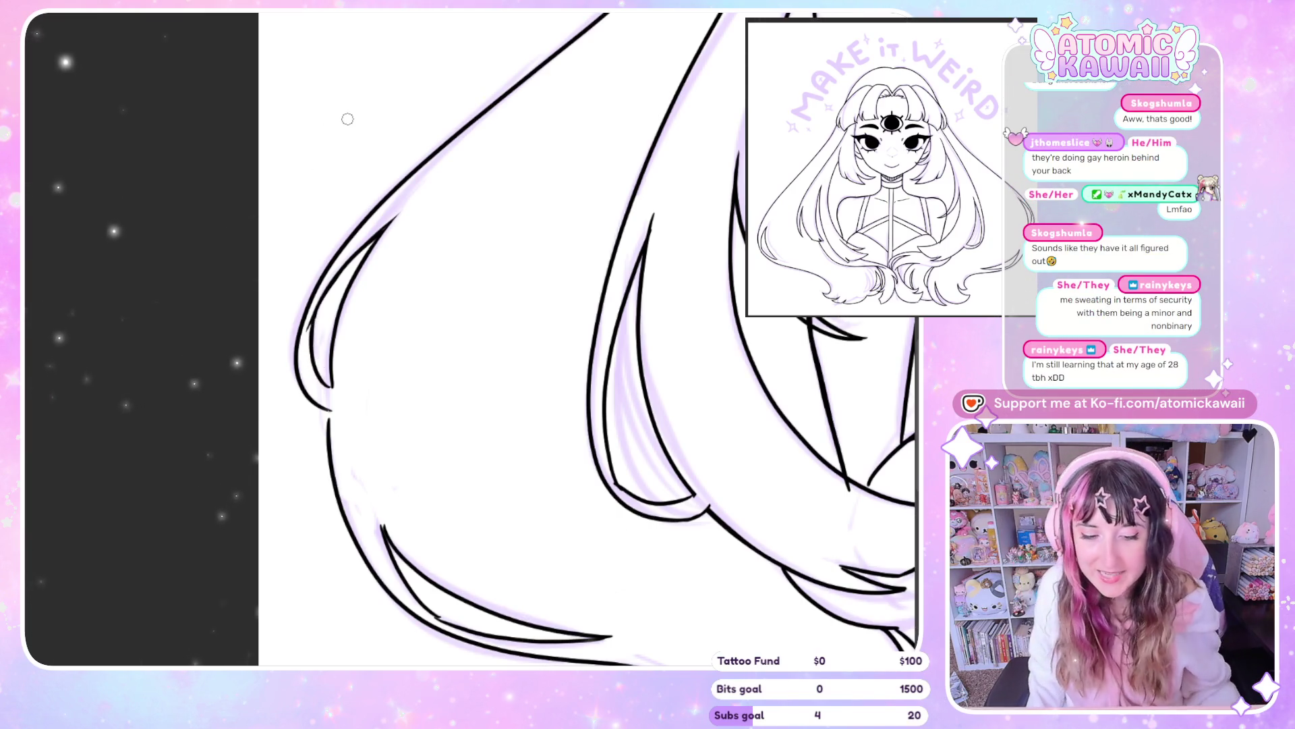
{"action": "scroll", "coordinate": [350, 122], "scroll_direction": "up", "scroll_amount": 2}
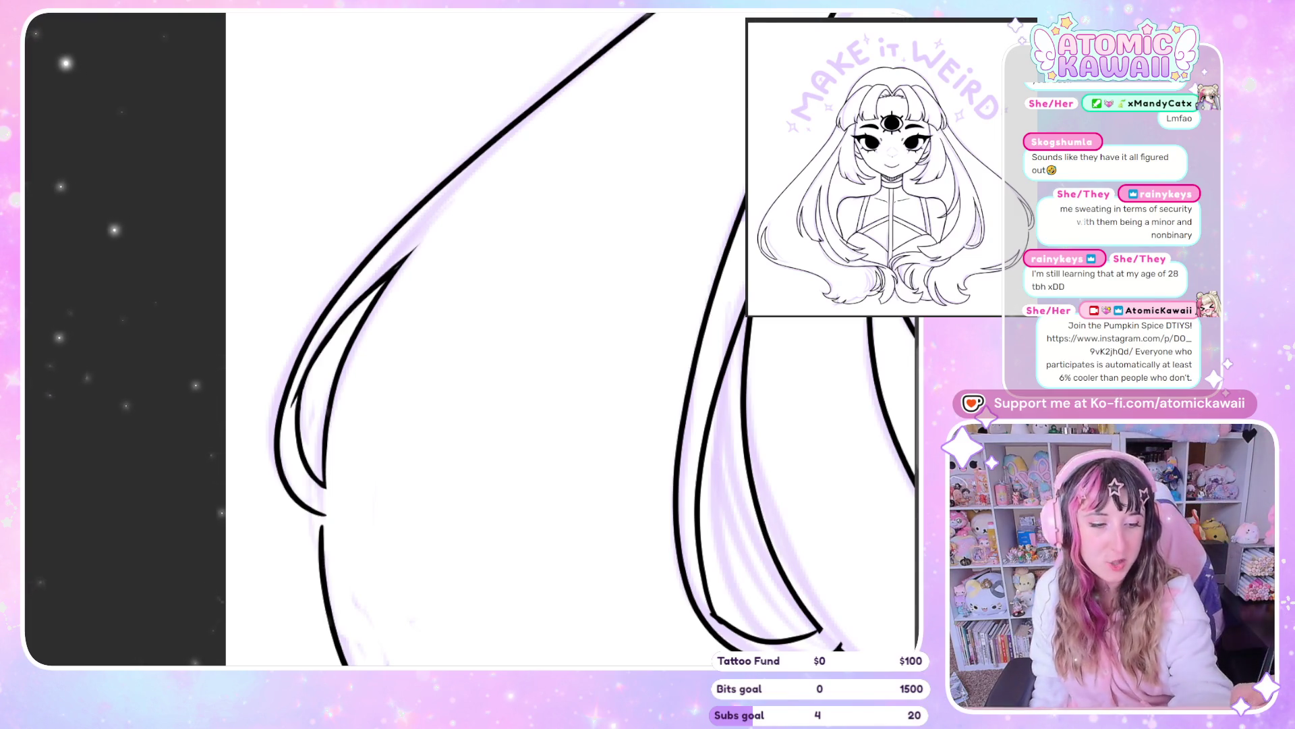
{"action": "scroll", "coordinate": [323, 250], "scroll_direction": "down", "scroll_amount": 3}
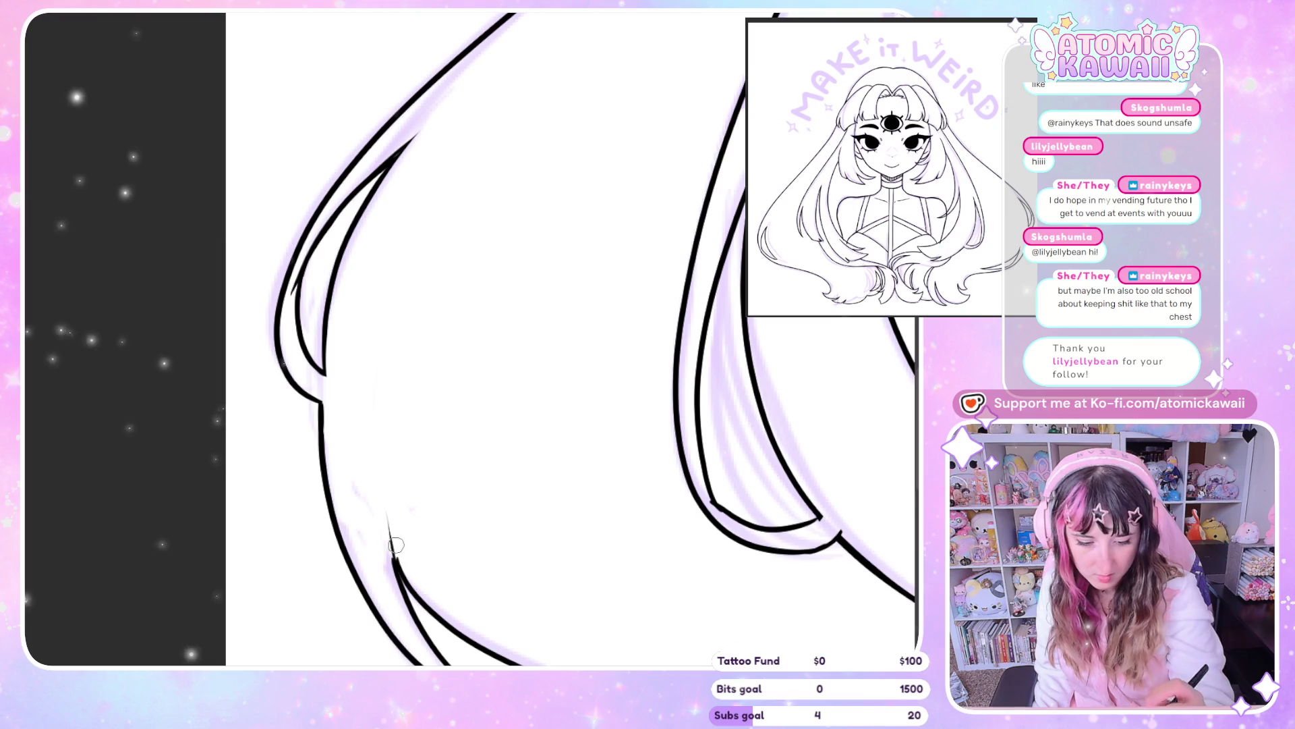
{"action": "left_click_drag", "start_coordinate": [404, 594], "coordinate": [388, 527]}
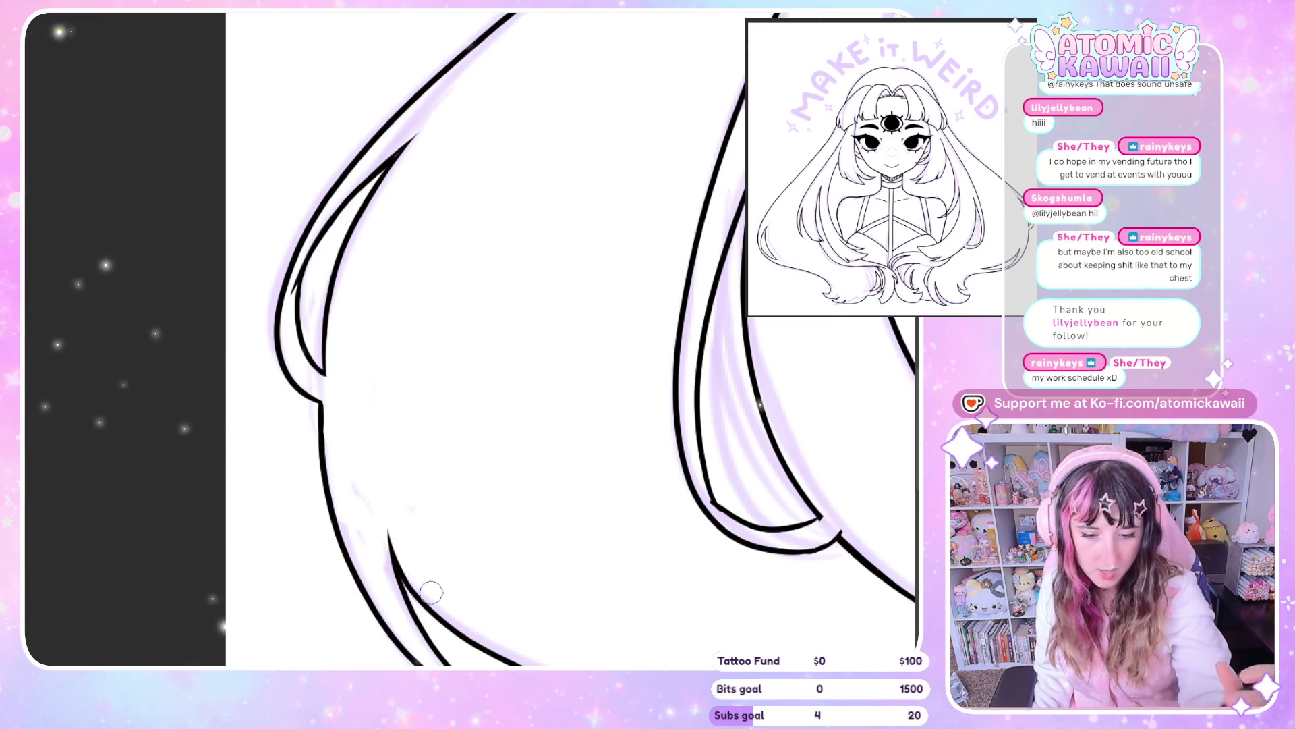
Ink a stroke joining the inner hair curve's tip to the outer curve
{"action": "scroll", "coordinate": [417, 568], "scroll_direction": "down", "scroll_amount": 1}
{"action": "scroll", "coordinate": [472, 337], "scroll_direction": "down", "scroll_amount": 2}
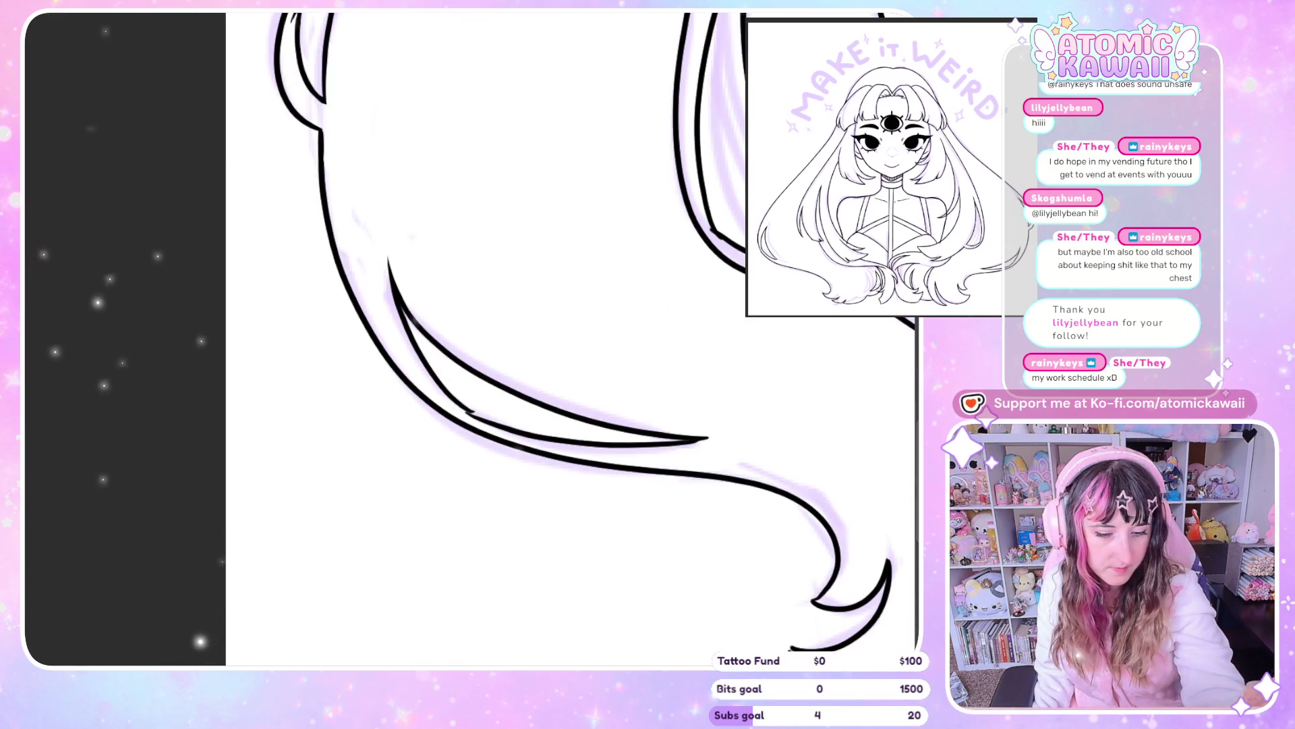
{"action": "scroll", "coordinate": [472, 337], "scroll_direction": "right", "scroll_amount": 3}
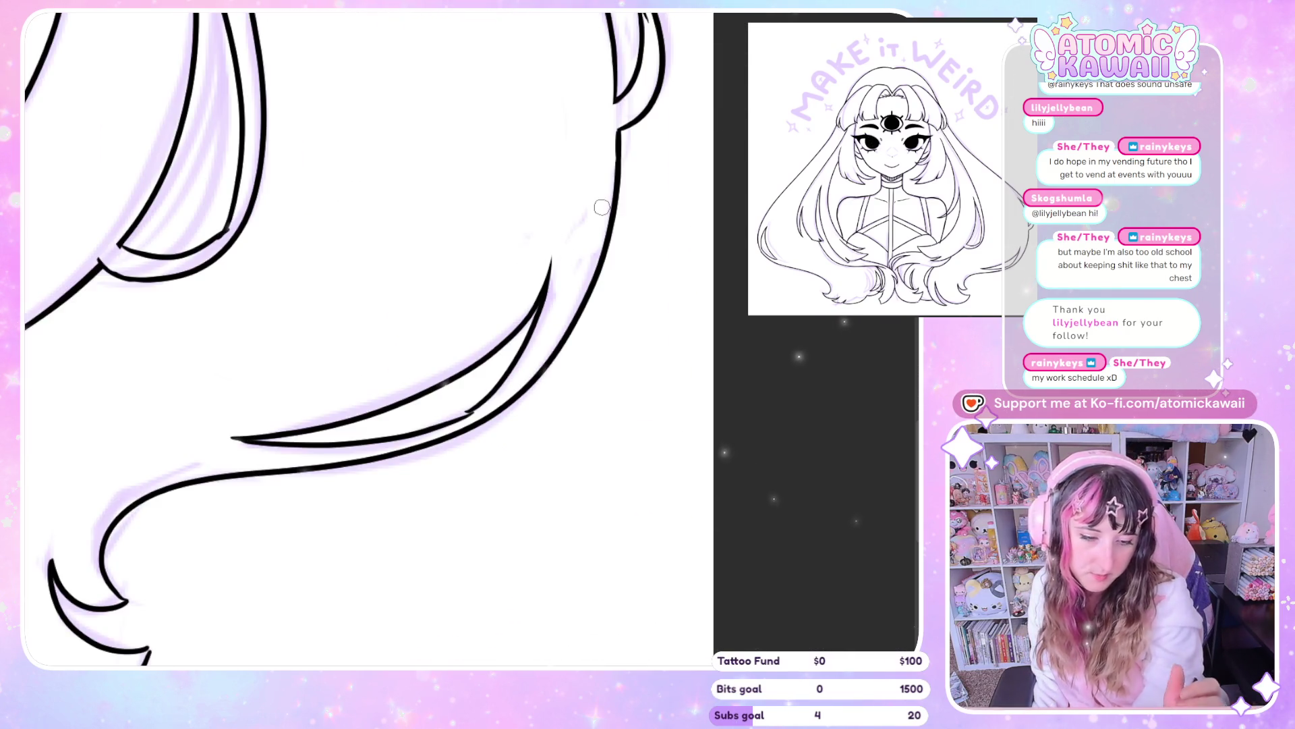
{"action": "mouse_move", "coordinate": [465, 411]}
{"action": "left_mouse_down"}
{"action": "mouse_move", "coordinate": [496, 402]}
{"action": "mouse_move", "coordinate": [496, 389]}
{"action": "left_mouse_up"}
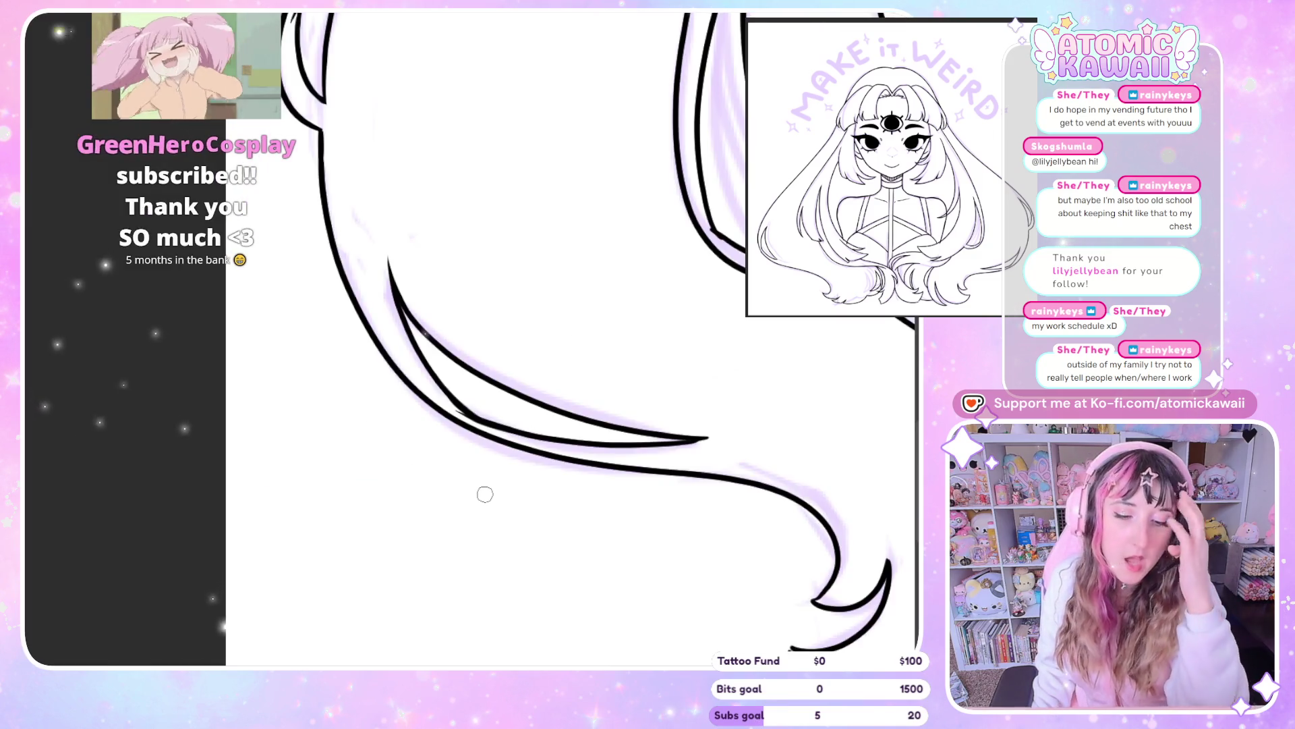
Extend the lower hair strand tip further left and mirror the canvas to check the flow
{"action": "left_click_drag", "start_coordinate": [221, 440], "coordinate": [270, 444]}
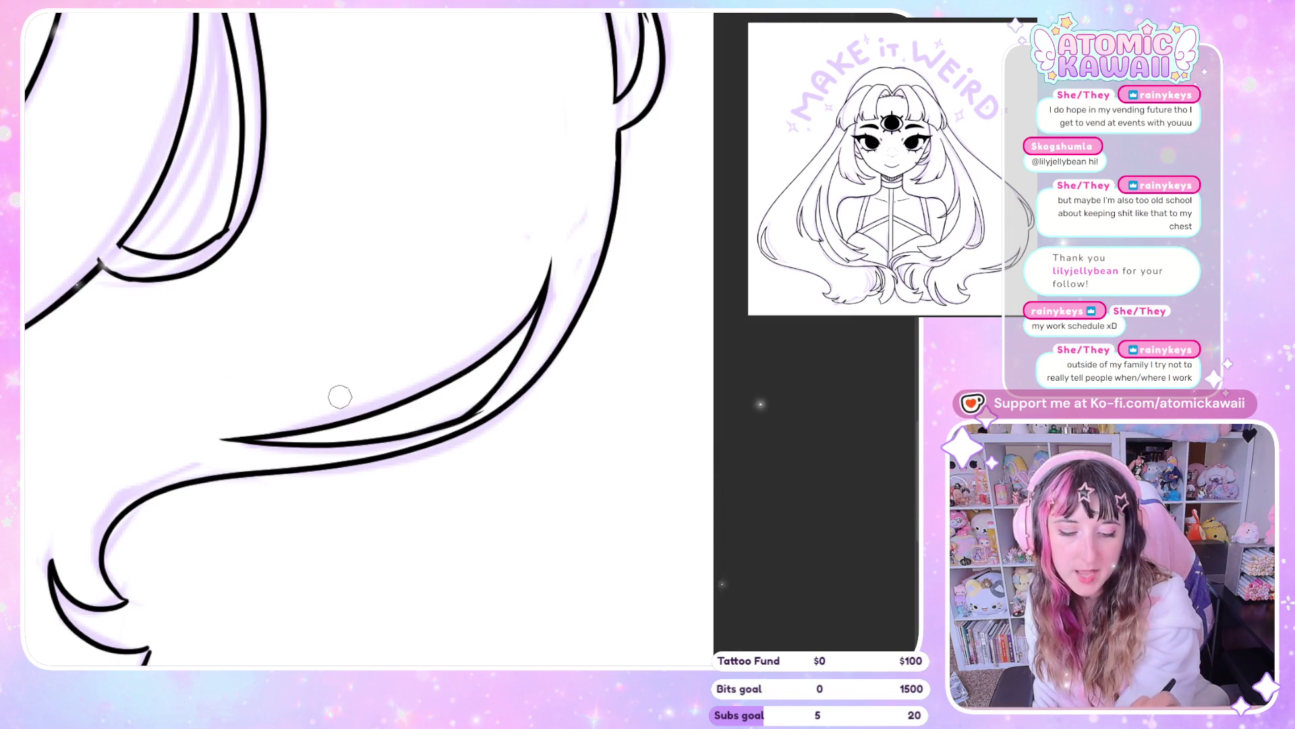
{"action": "key", "text": "h"}
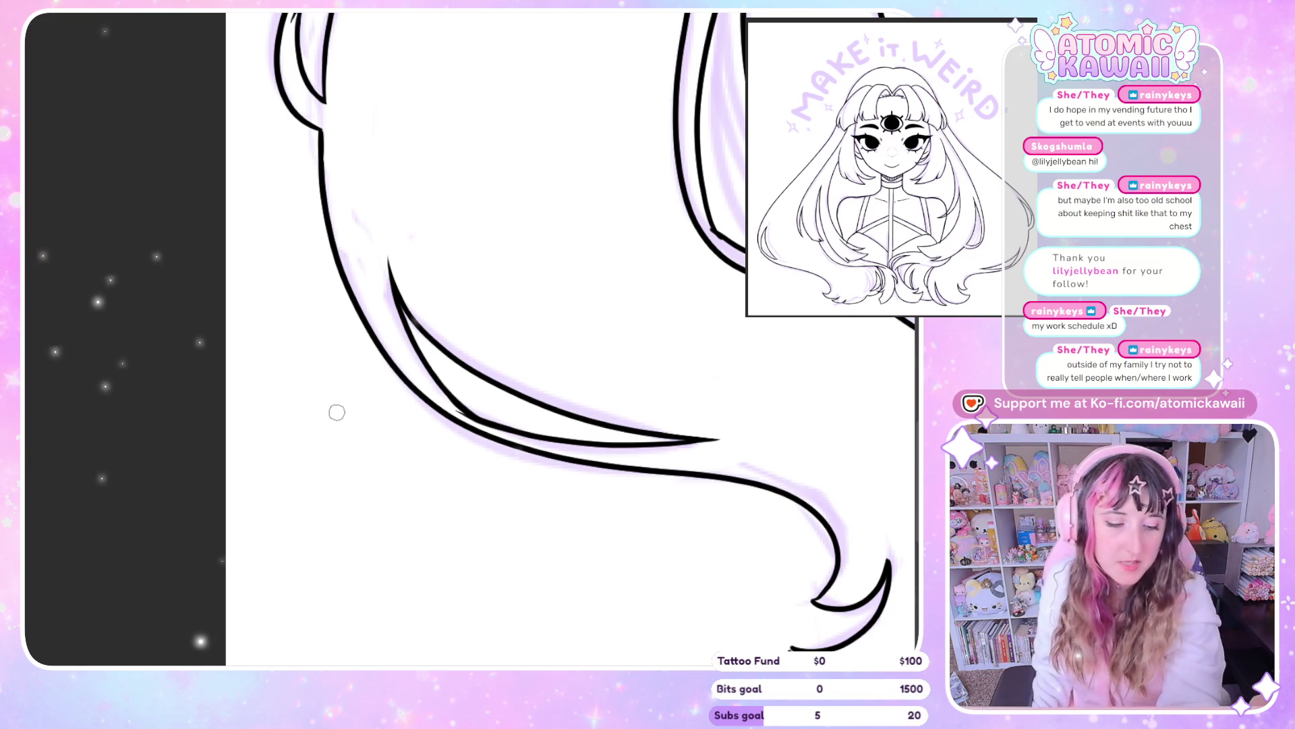
{"action": "scroll", "coordinate": [472, 337], "scroll_direction": "right", "scroll_amount": 5}
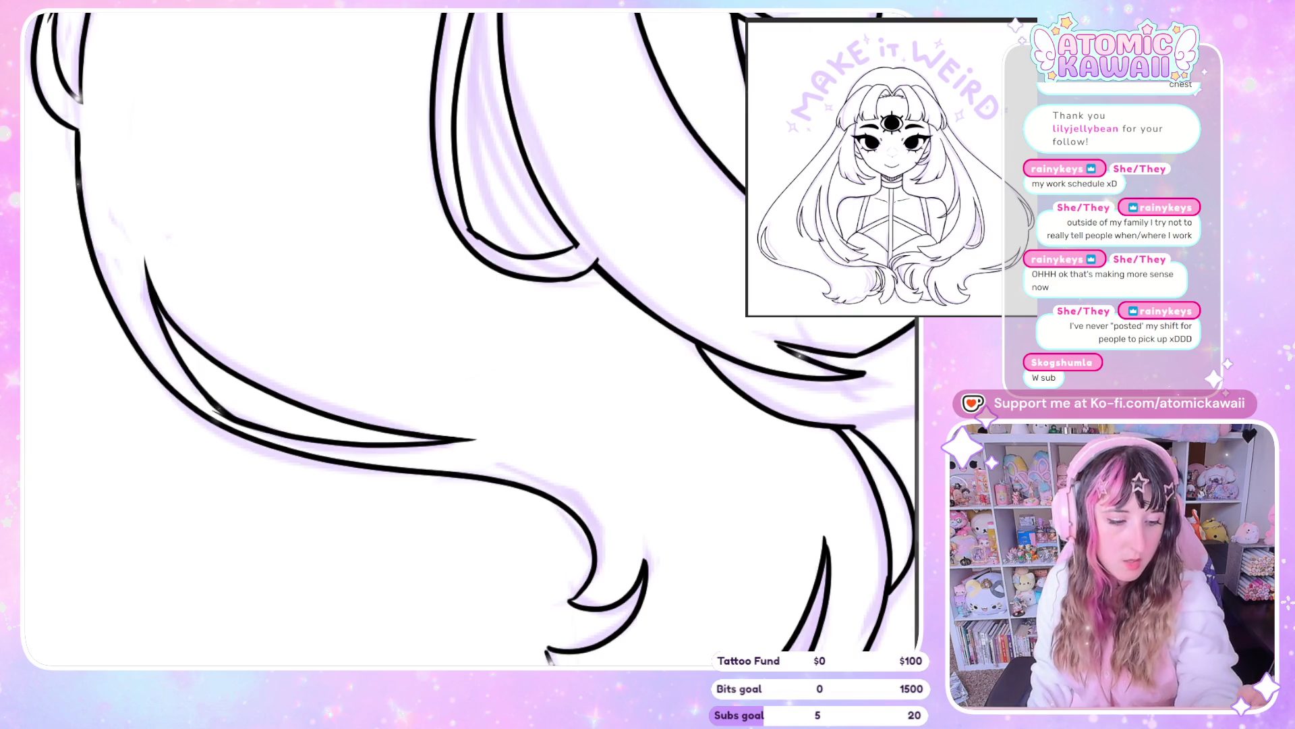
{"action": "scroll", "coordinate": [689, 257], "scroll_direction": "down", "scroll_amount": 3}
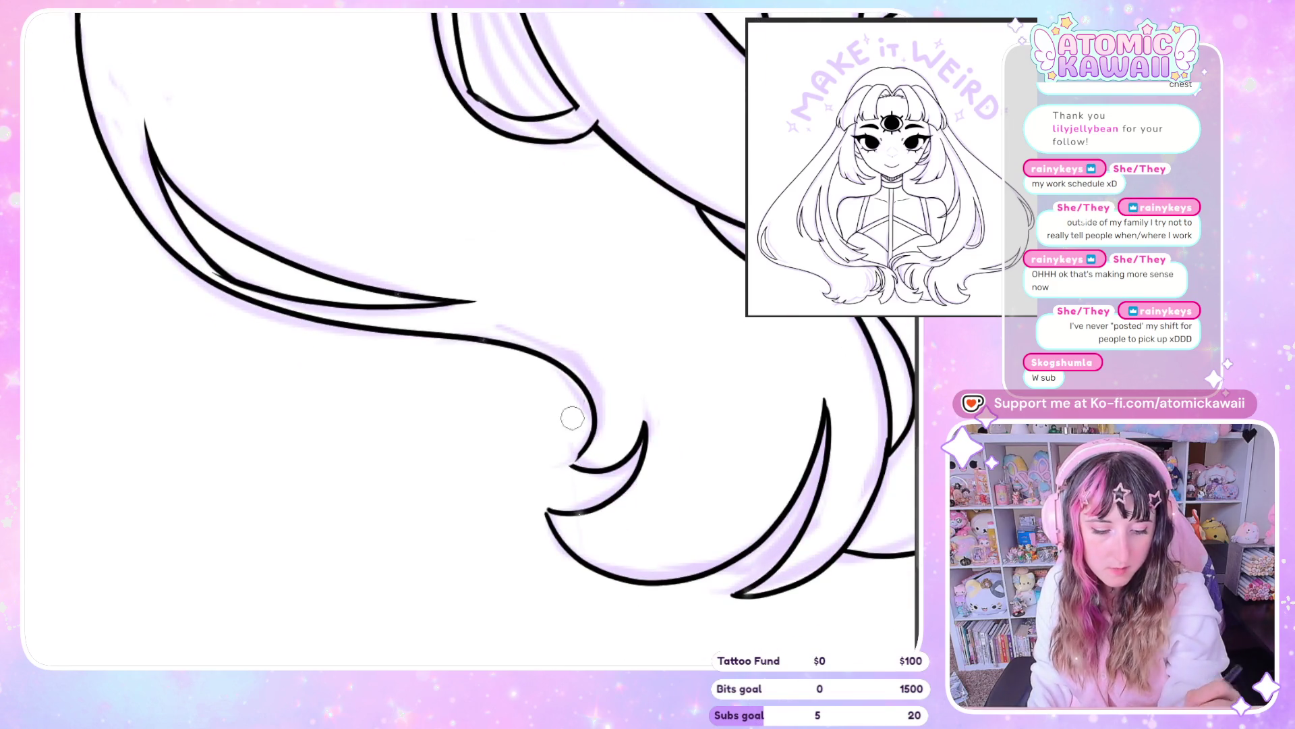
Re-ink and darken the lower curl strand tips, extending one to a sharper point, then mirror back
{"action": "left_click_drag", "start_coordinate": [561, 461], "coordinate": [585, 450]}
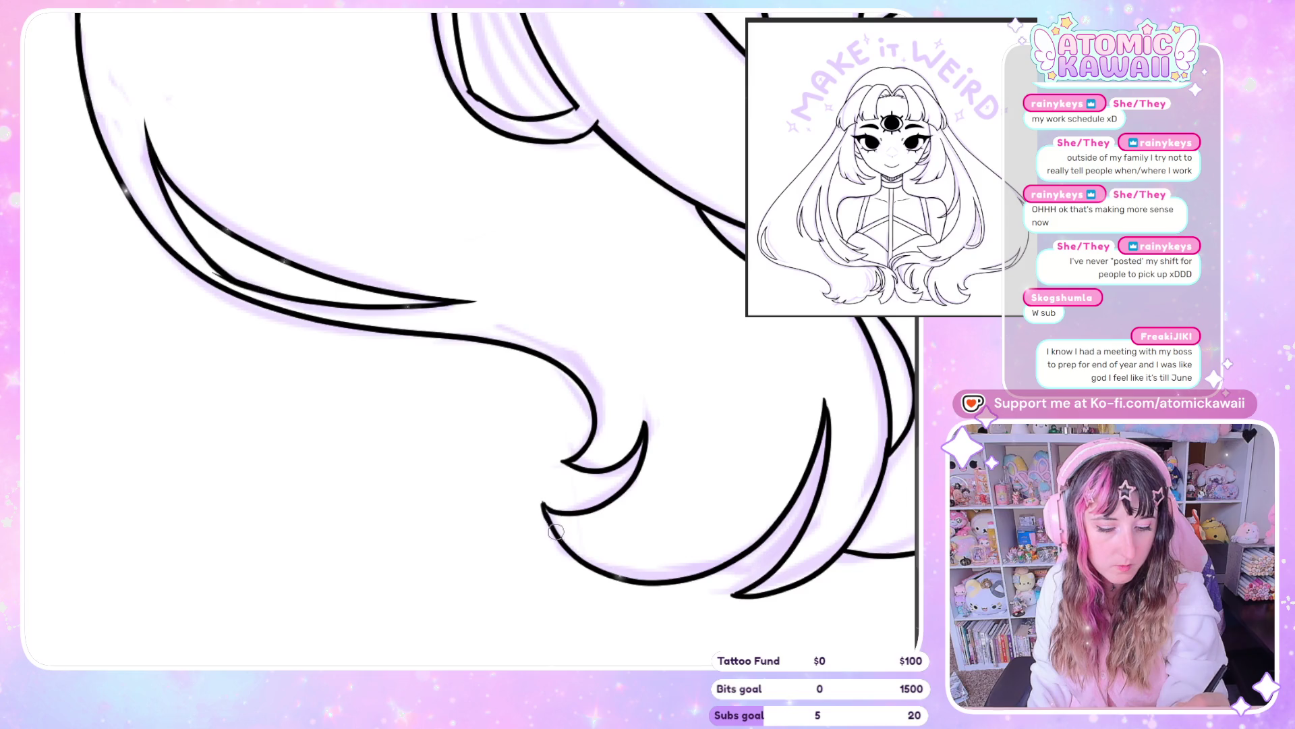
{"action": "left_click_drag", "start_coordinate": [544, 500], "coordinate": [584, 511]}
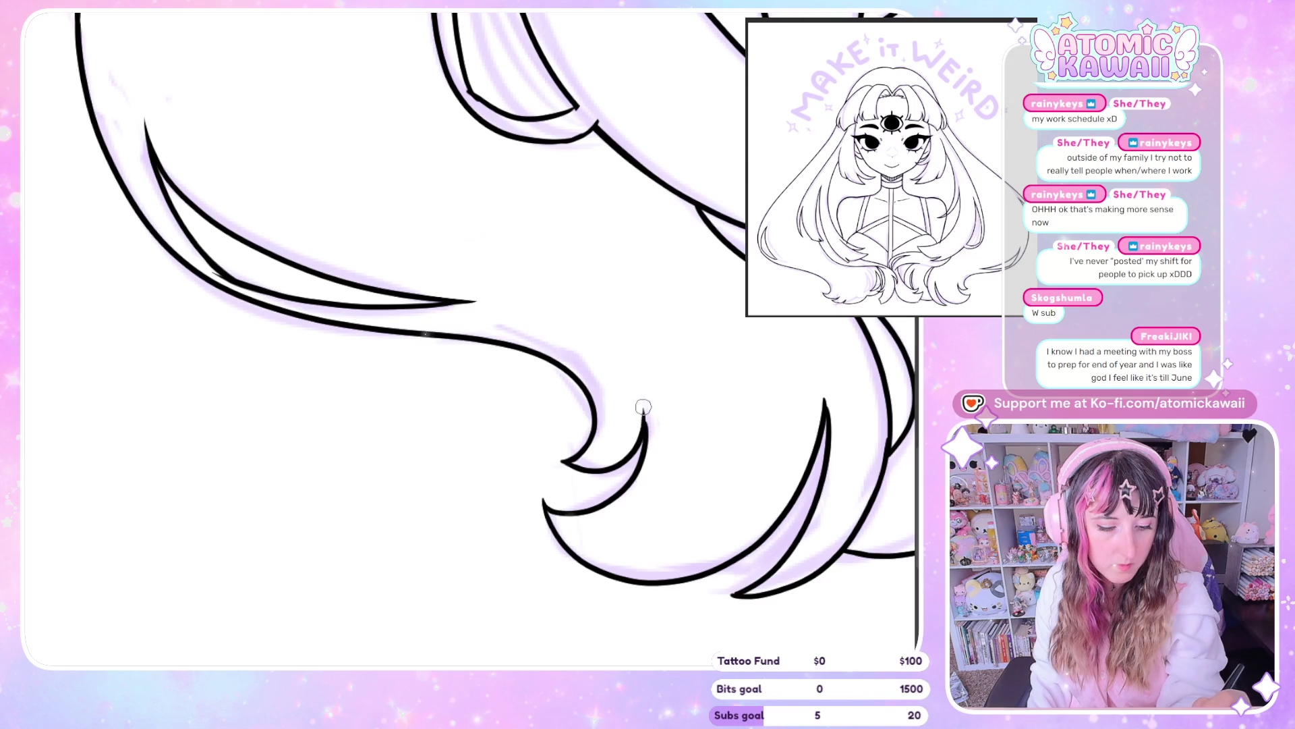
{"action": "mouse_move", "coordinate": [643, 407]}
{"action": "left_mouse_down"}
{"action": "mouse_move", "coordinate": [646, 449]}
{"action": "mouse_move", "coordinate": [645, 410]}
{"action": "left_mouse_up"}
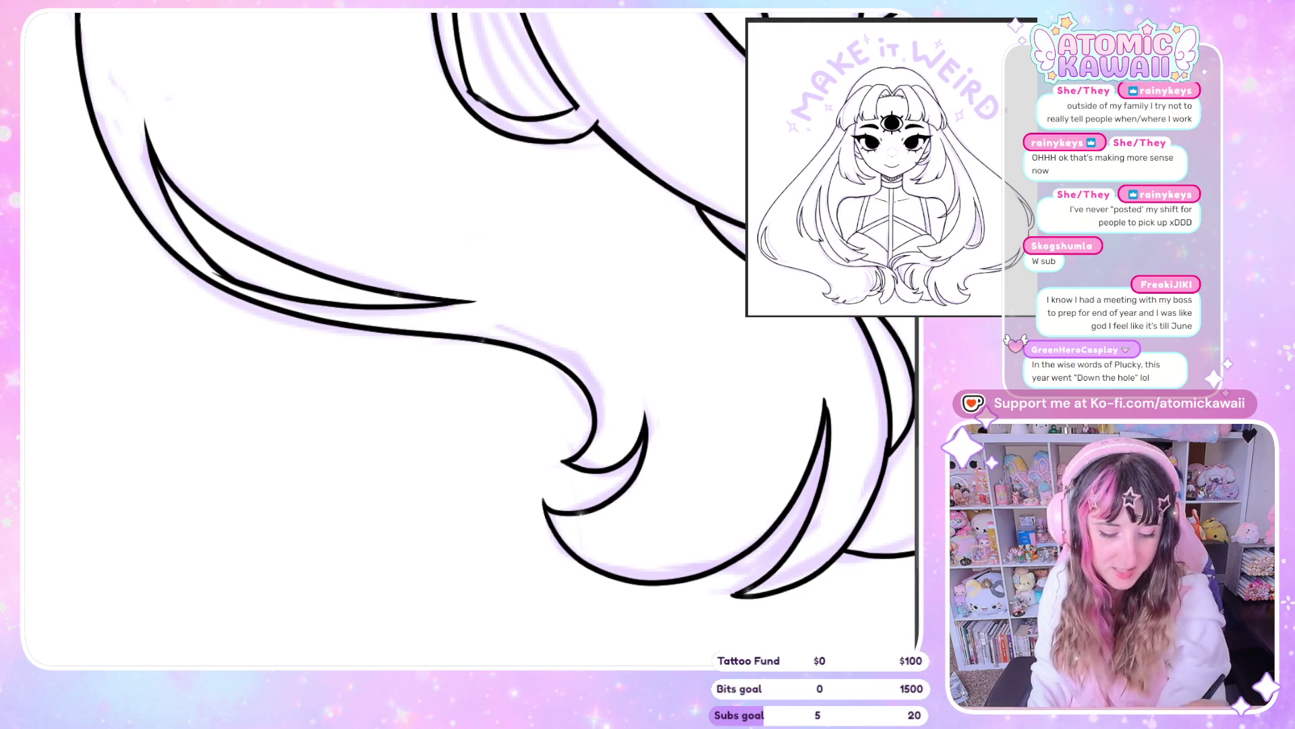
{"action": "scroll", "coordinate": [646, 528], "scroll_direction": "right", "scroll_amount": 5}
{"action": "left_click_drag", "start_coordinate": [585, 389], "coordinate": [595, 421]}
{"action": "key", "text": "h"}
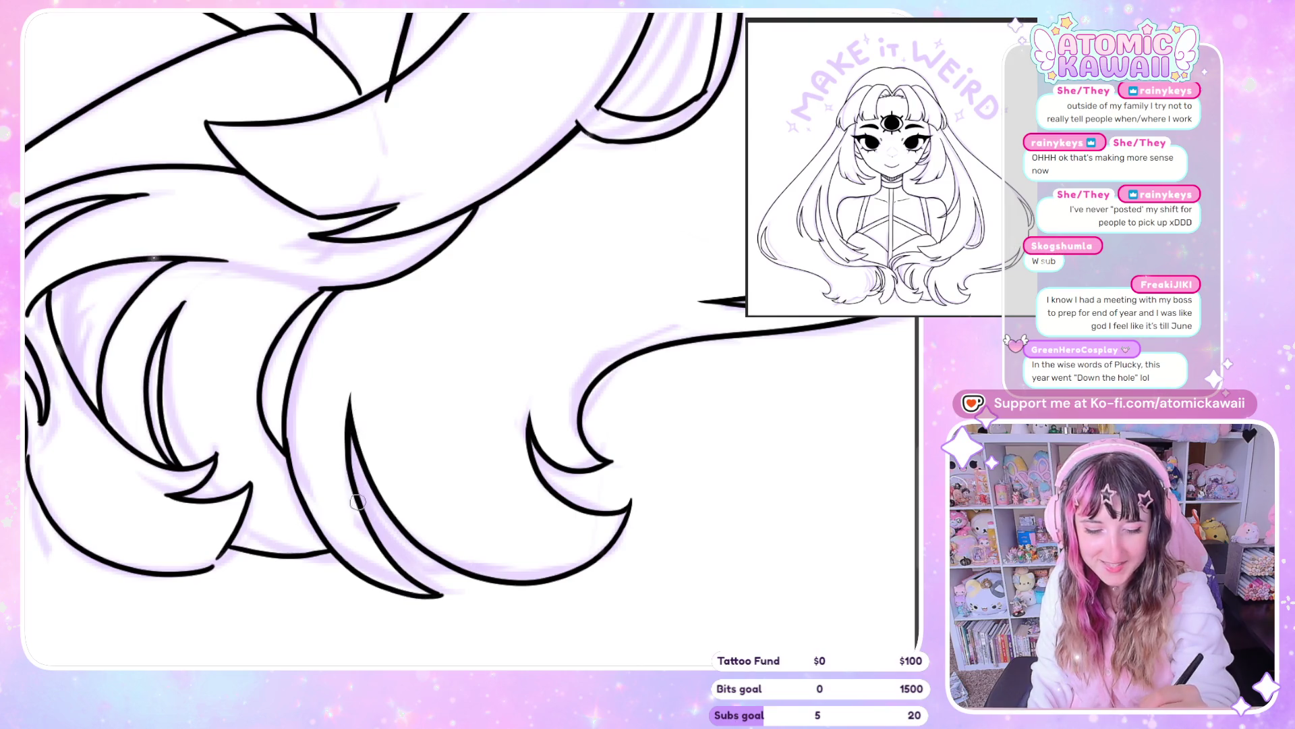
Add short ink strokes joining an inner strand into the neighbouring curl, extending one line up-right
{"action": "left_click_drag", "start_coordinate": [350, 422], "coordinate": [591, 499]}
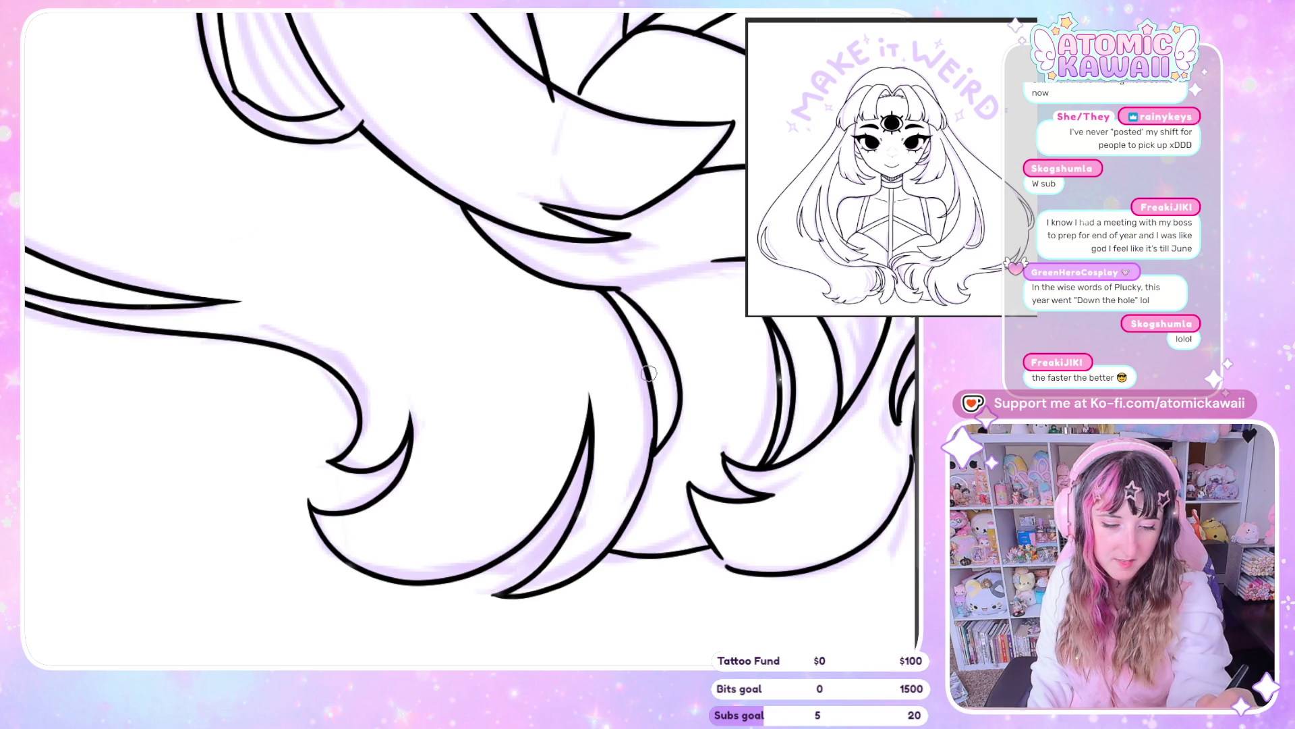
{"action": "left_click_drag", "start_coordinate": [676, 423], "coordinate": [653, 460]}
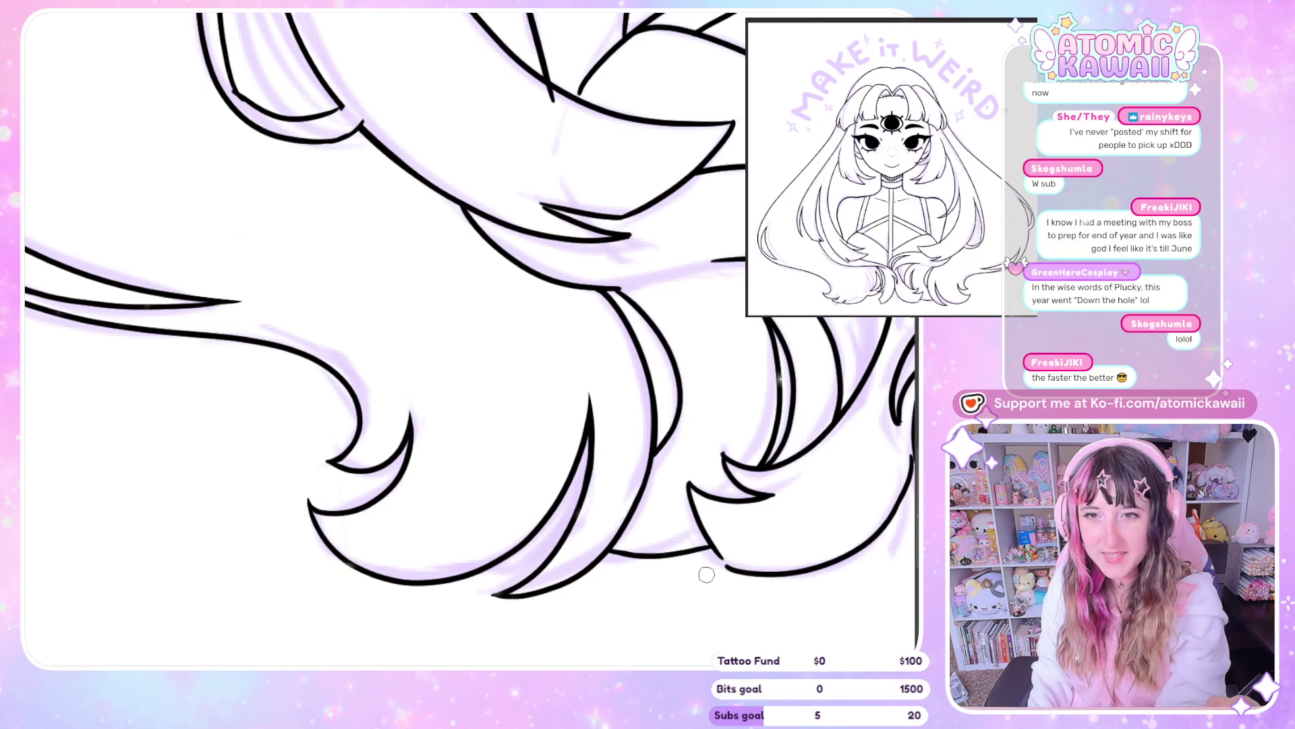
{"action": "key", "text": "h"}
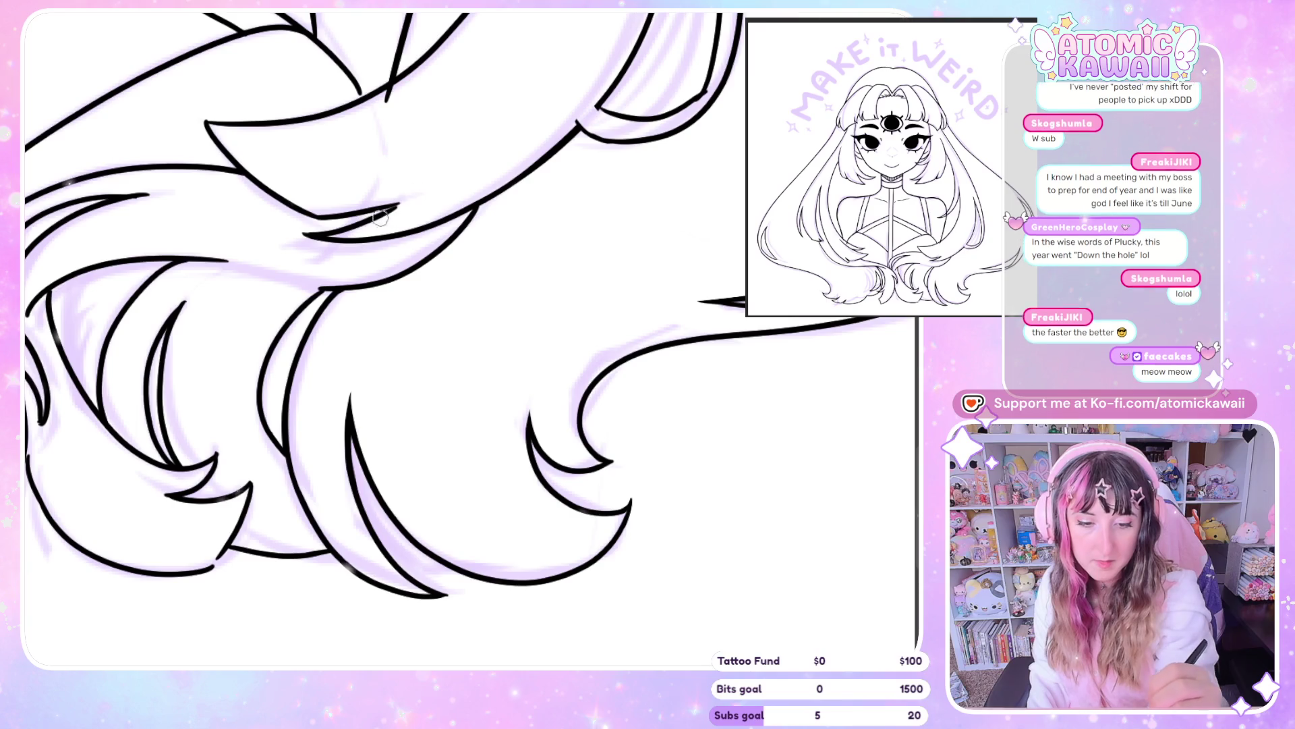
{"action": "mouse_move", "coordinate": [416, 191]}
{"action": "left_mouse_down"}
{"action": "mouse_move", "coordinate": [392, 213]}
{"action": "mouse_move", "coordinate": [420, 192]}
{"action": "left_mouse_up"}
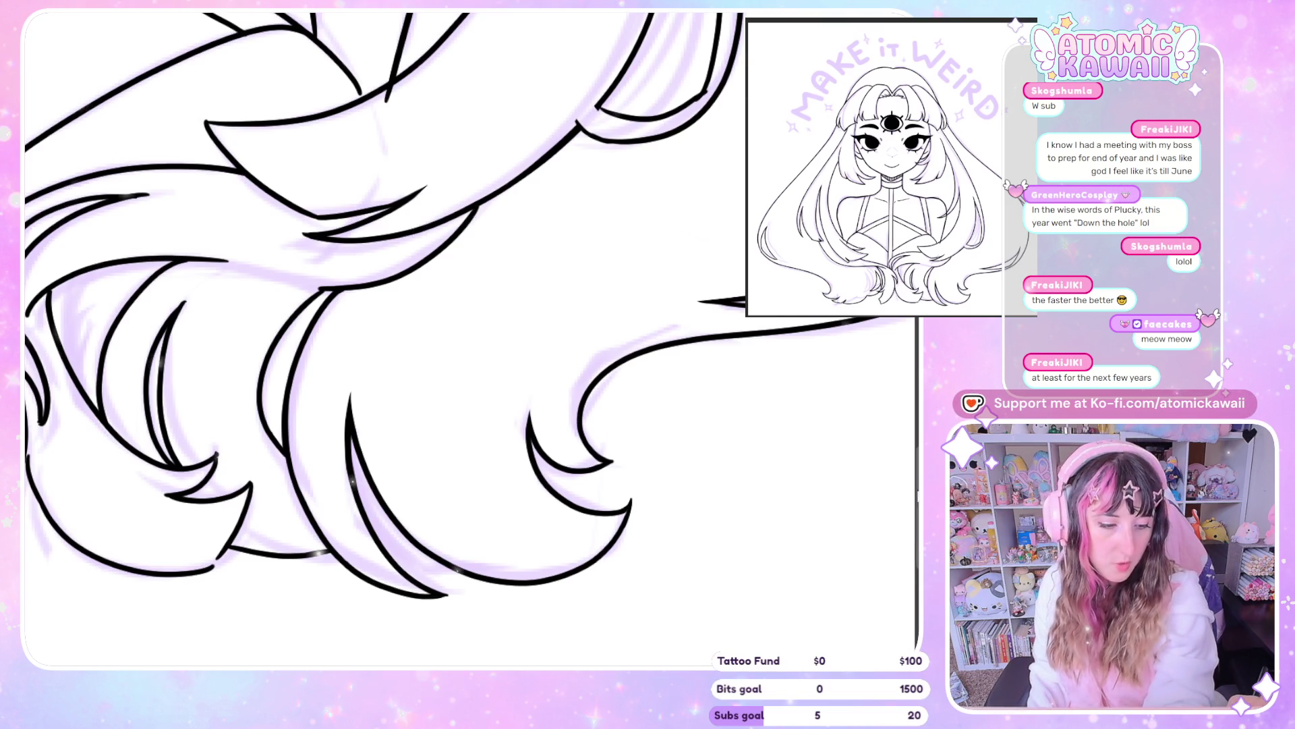
{"action": "scroll", "coordinate": [584, 344], "scroll_direction": "up", "scroll_amount": 5}
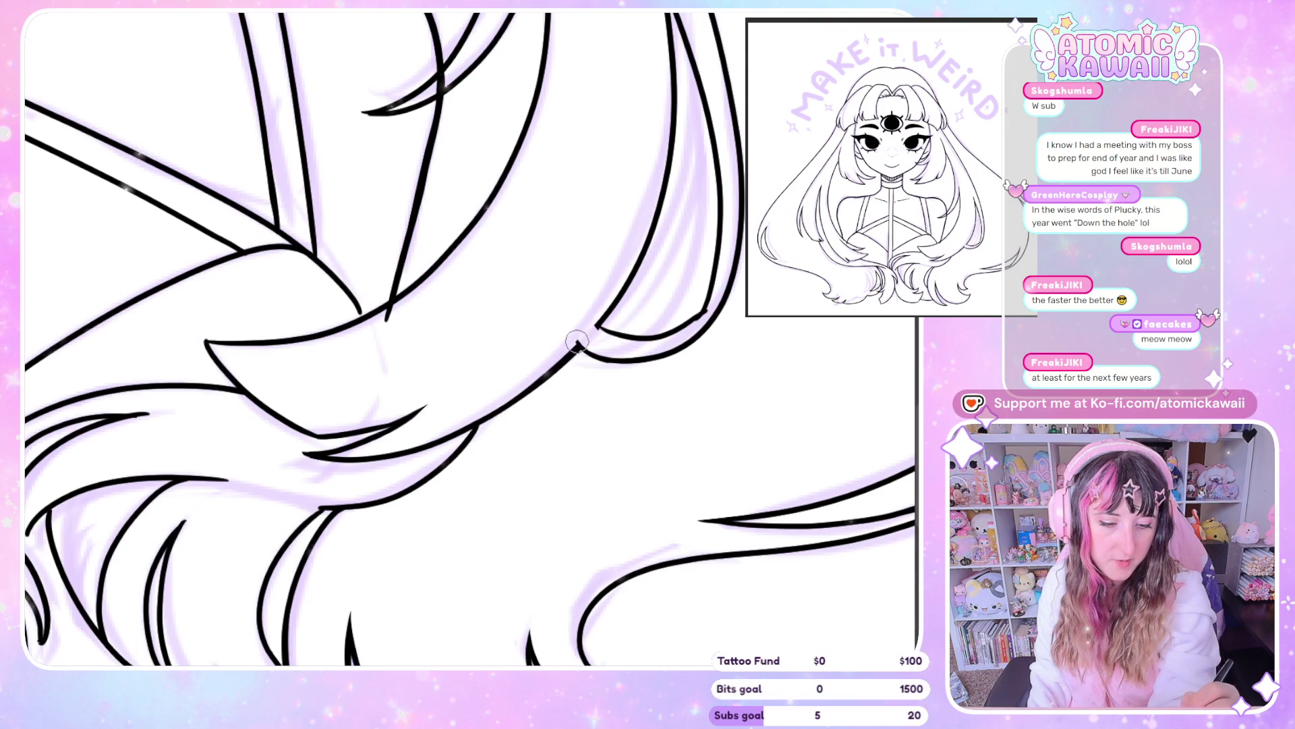
Re-ink the inner hair line more smoothly and extend it further down
{"action": "scroll", "coordinate": [618, 301], "scroll_direction": "down", "scroll_amount": 5}
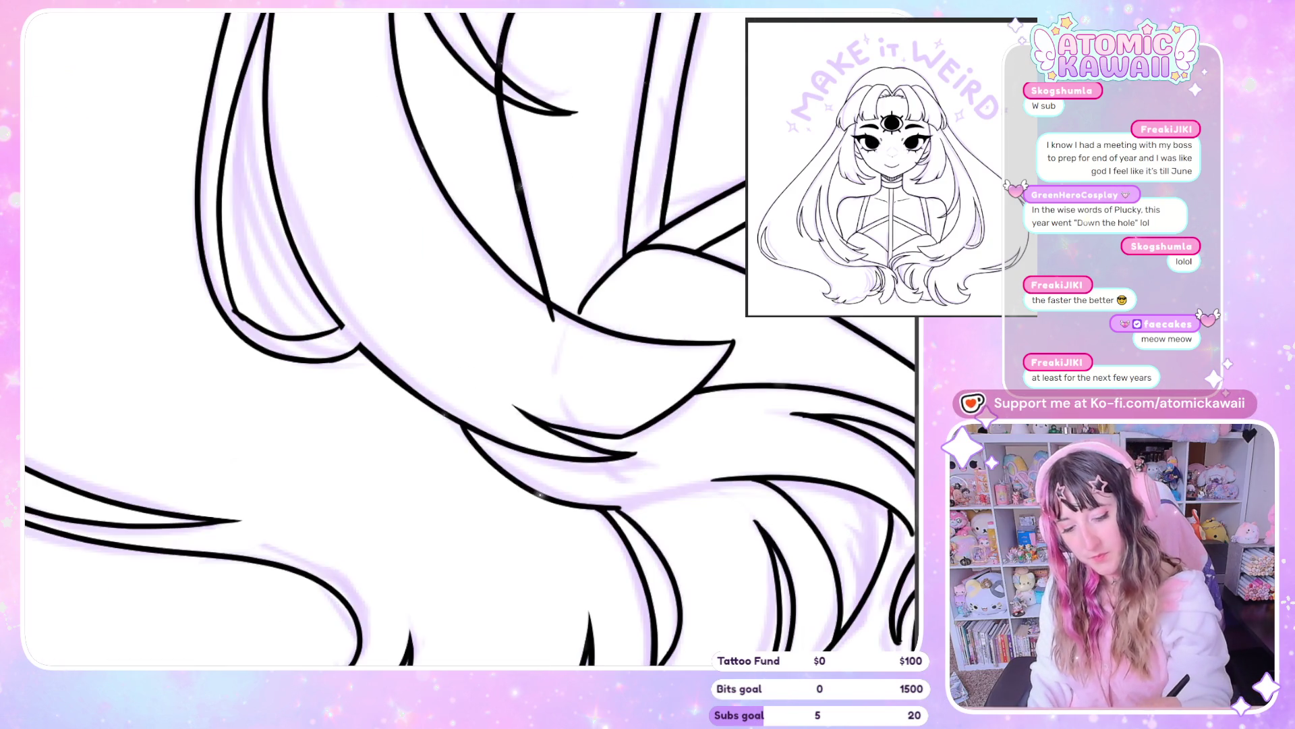
{"action": "scroll", "coordinate": [274, 601], "scroll_direction": "down", "scroll_amount": 5}
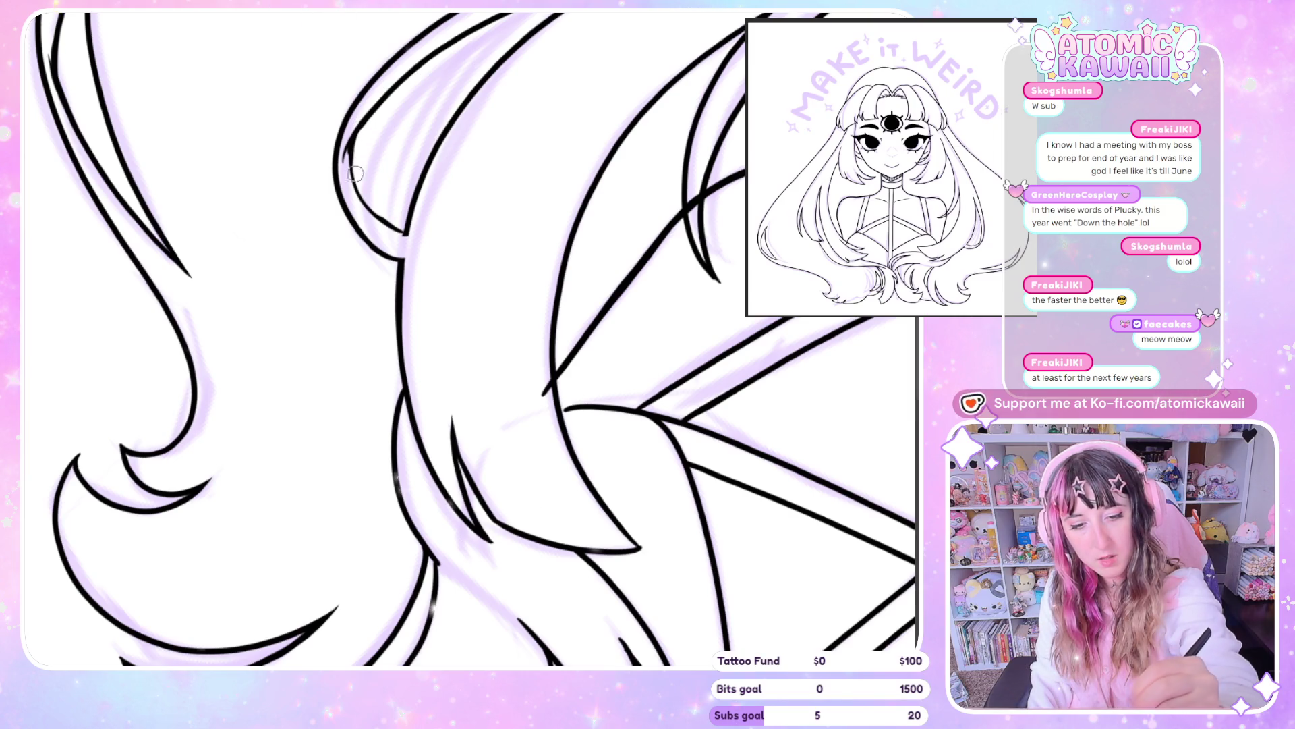
{"action": "left_click_drag", "start_coordinate": [348, 139], "coordinate": [348, 177]}
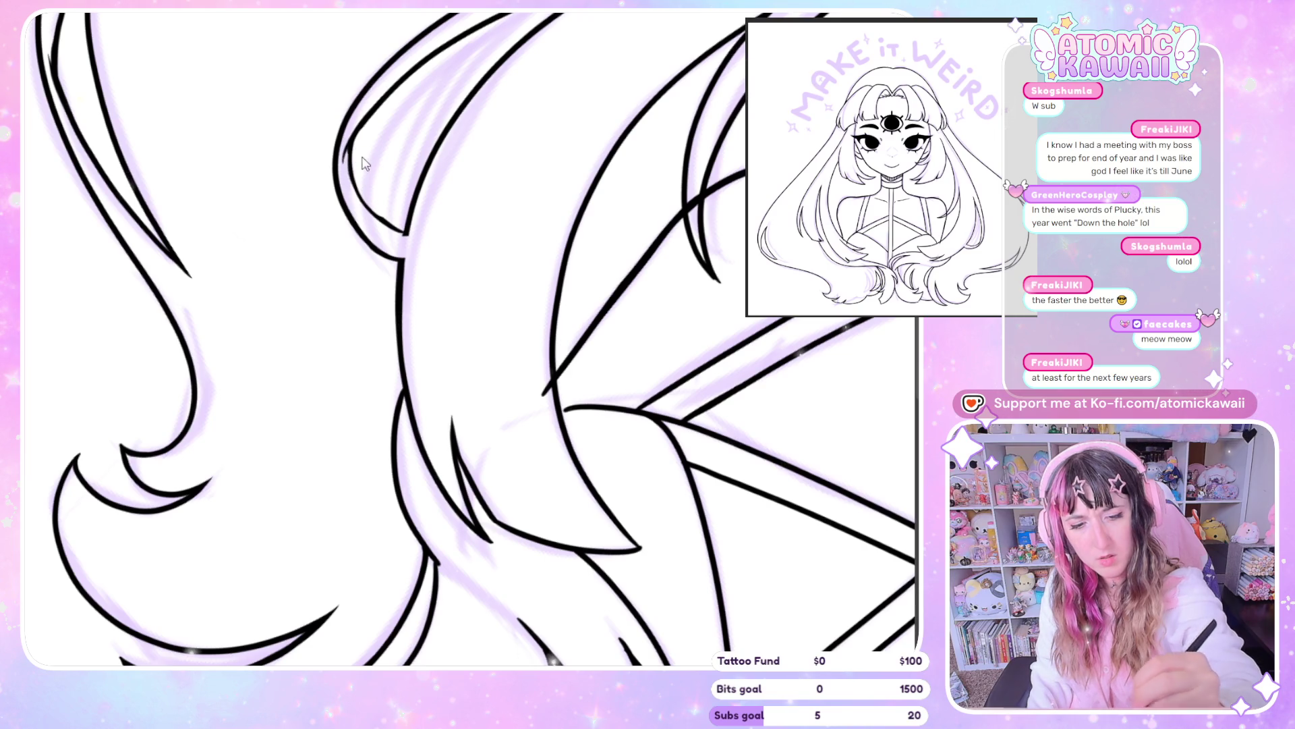
{"action": "left_click_drag", "start_coordinate": [354, 186], "coordinate": [405, 227]}
{"action": "left_click_drag", "start_coordinate": [346, 139], "coordinate": [389, 225]}
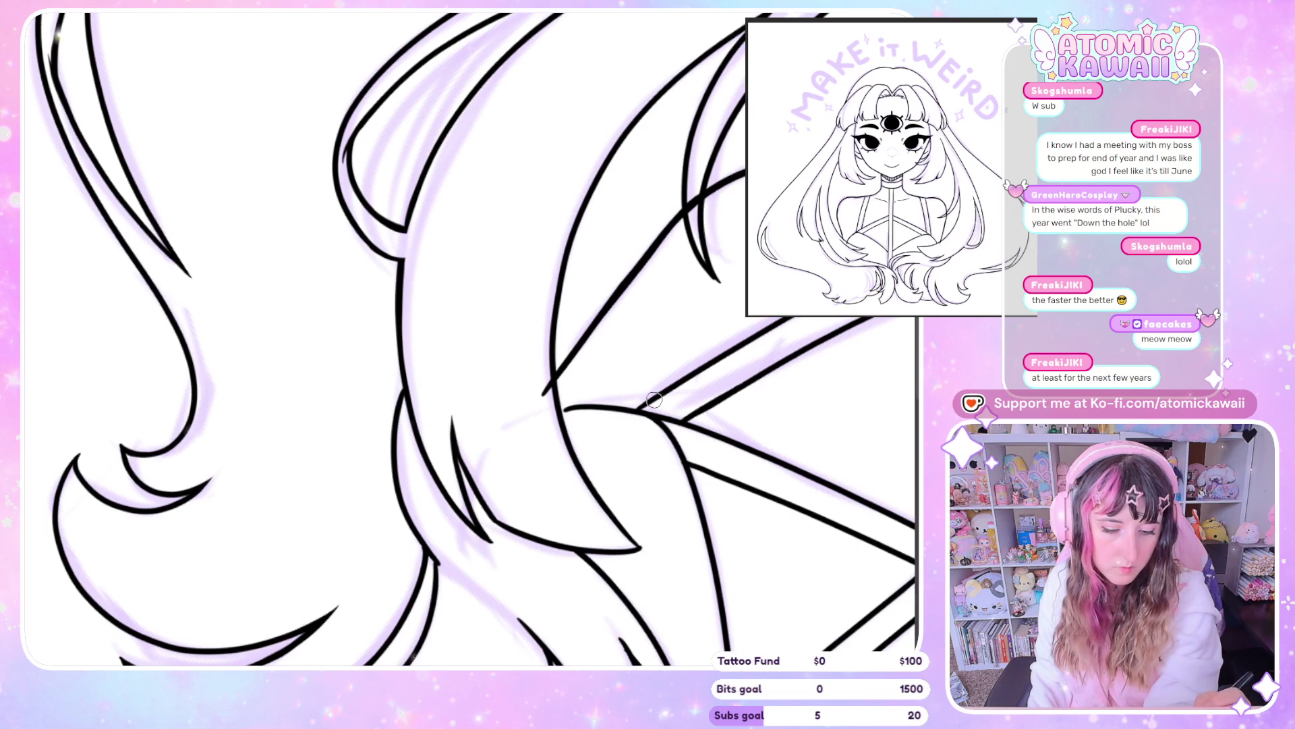
Mirror the canvas to check, extend a hair line upward with a thin stroke, and rotate the view
{"action": "key", "text": "h"}
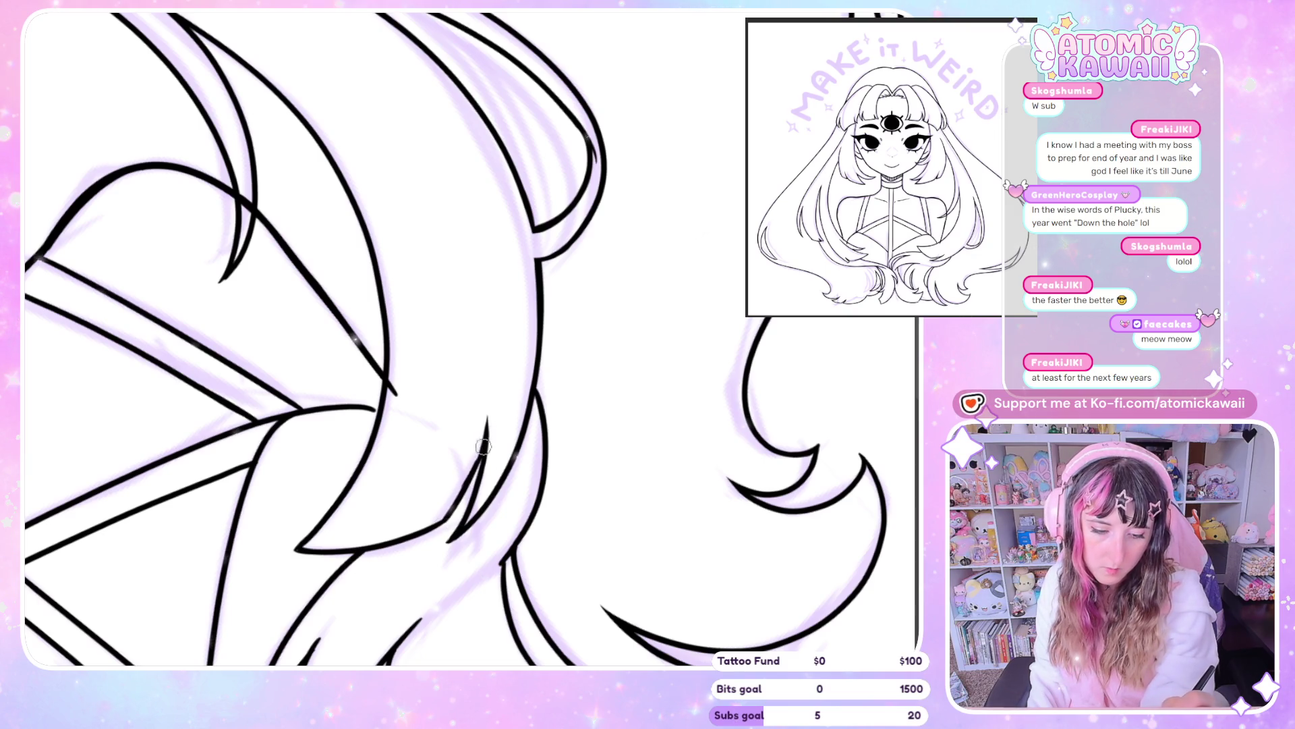
{"action": "key", "text": "h"}
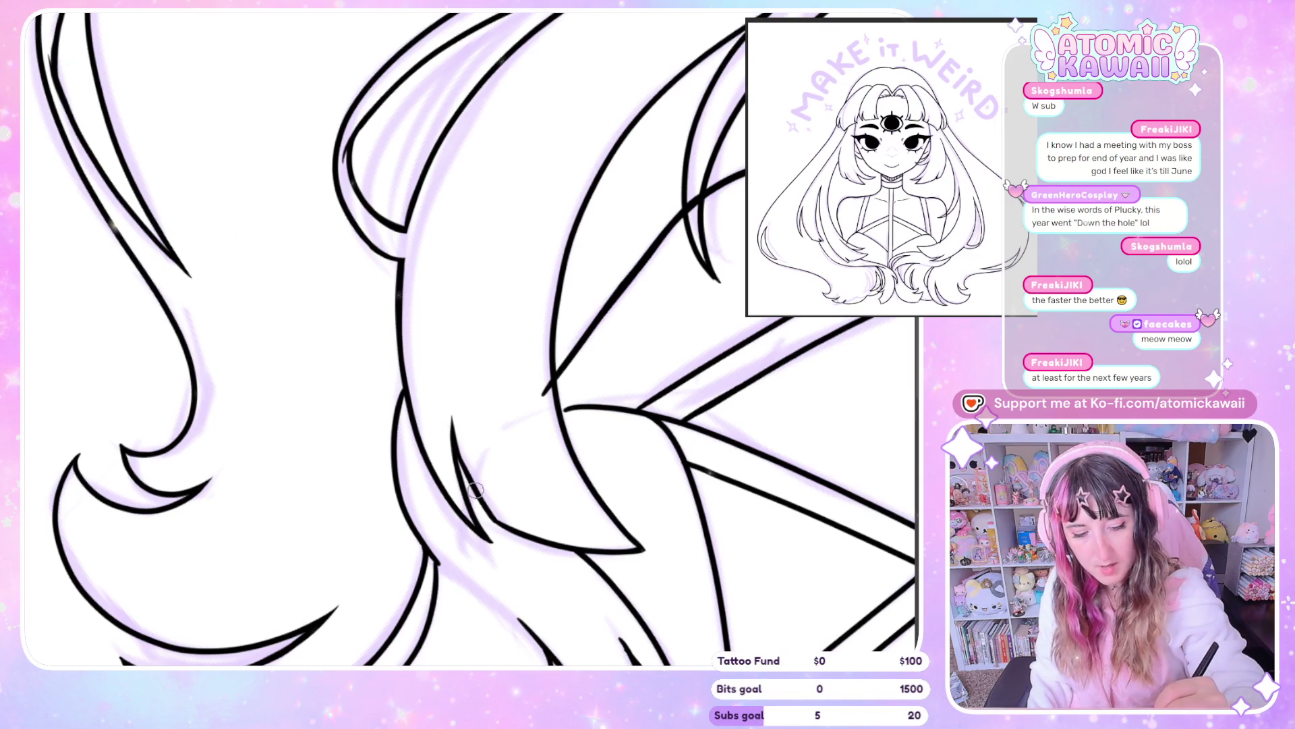
{"action": "left_click_drag", "start_coordinate": [449, 418], "coordinate": [446, 393]}
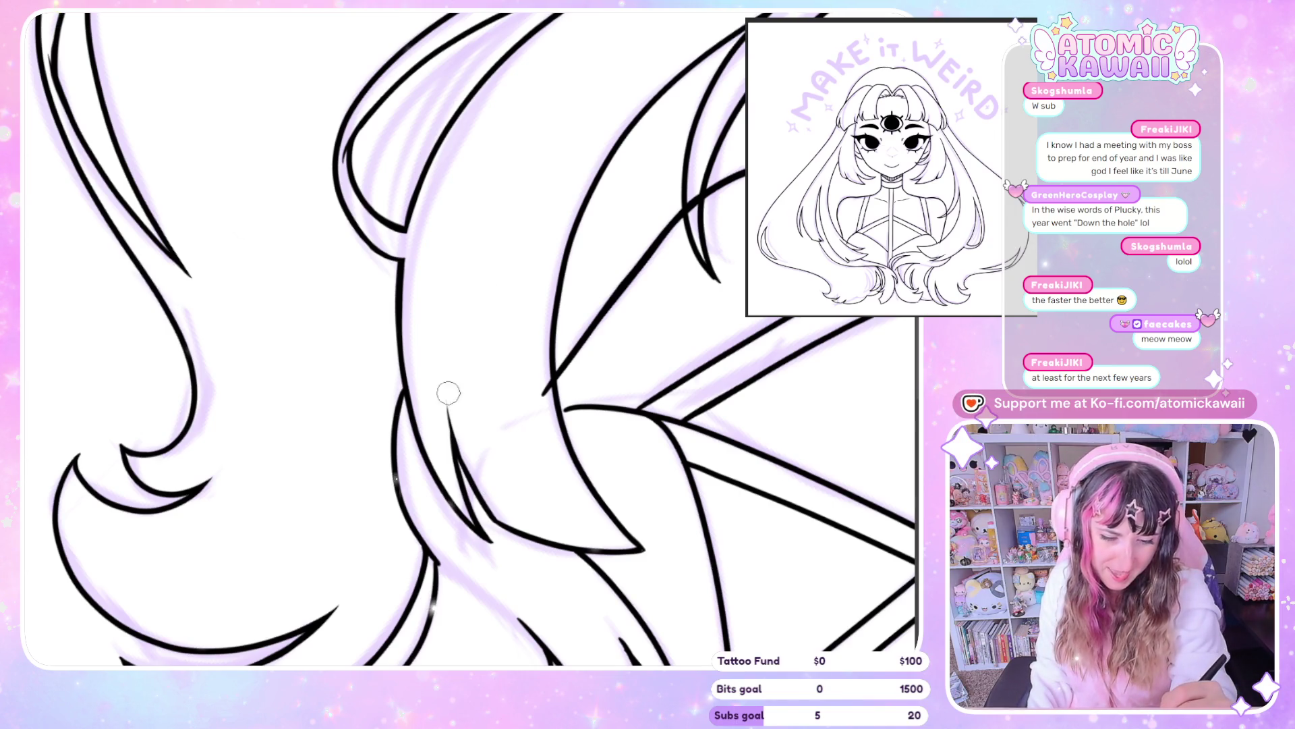
{"action": "key", "text": "m"}
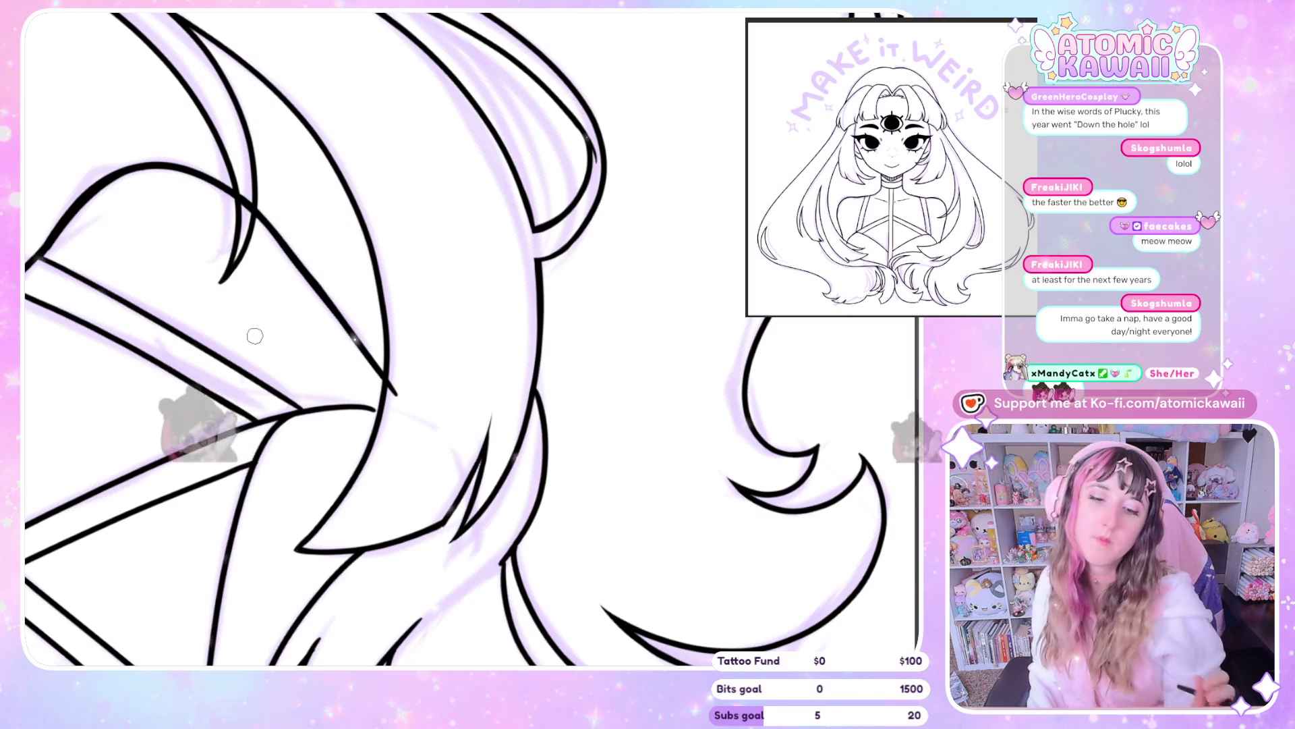
{"action": "left_click_drag", "start_coordinate": [250, 302], "coordinate": [313, 325]}
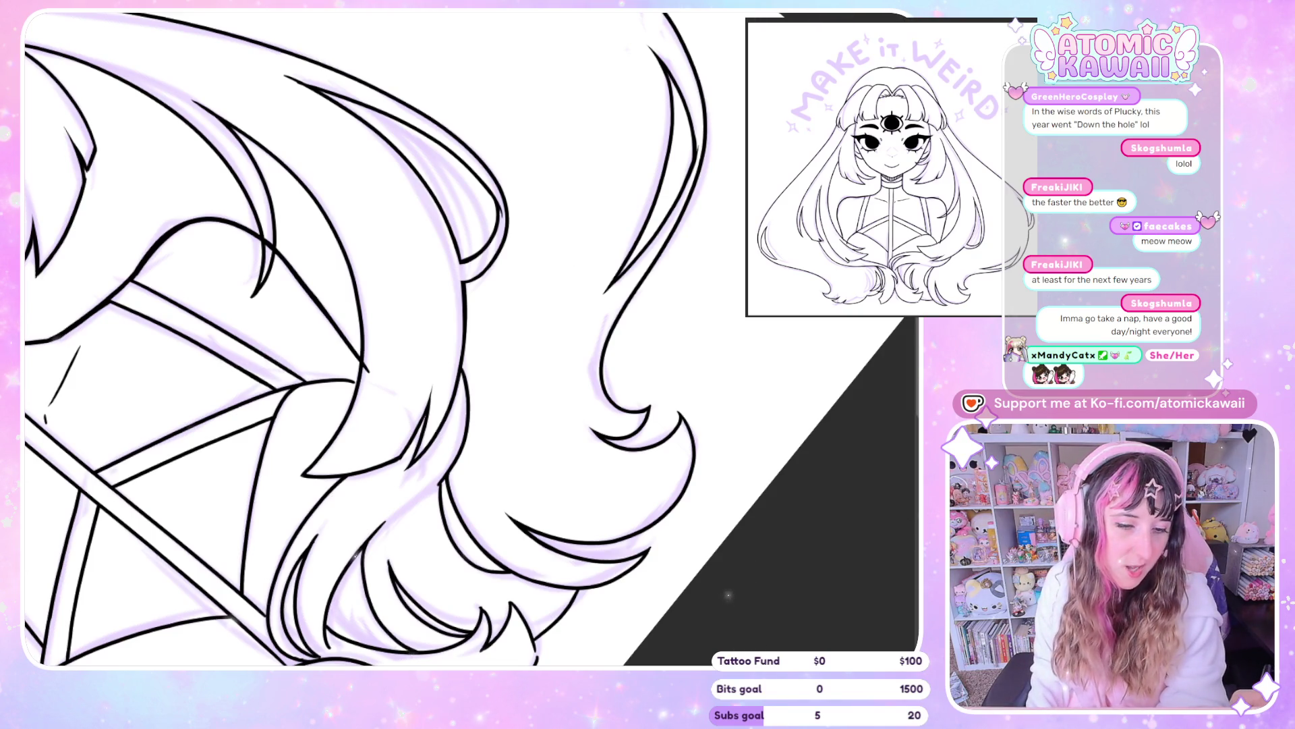
Draw a stroke joining the left hair strand line to the right one, closing the strand
{"action": "left_click_drag", "start_coordinate": [711, 568], "coordinate": [881, 389]}
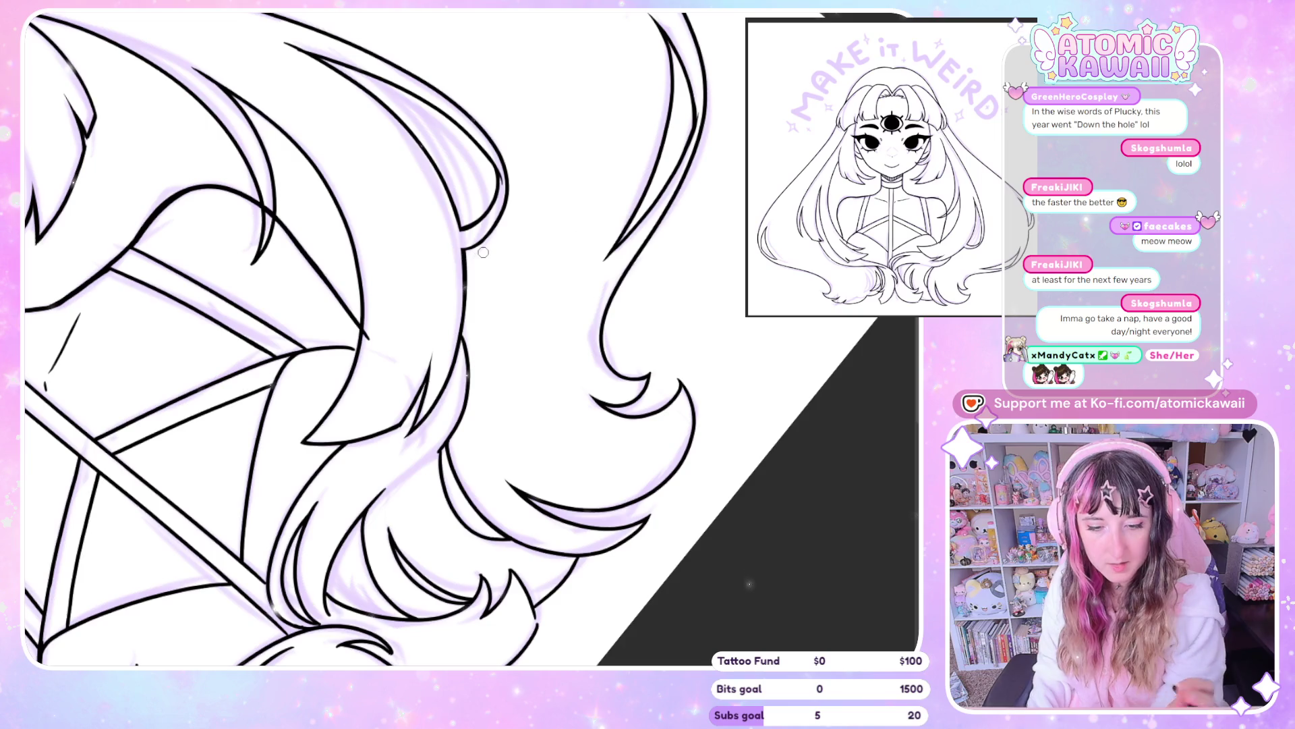
{"action": "scroll", "coordinate": [483, 251], "scroll_direction": "up", "scroll_amount": 3}
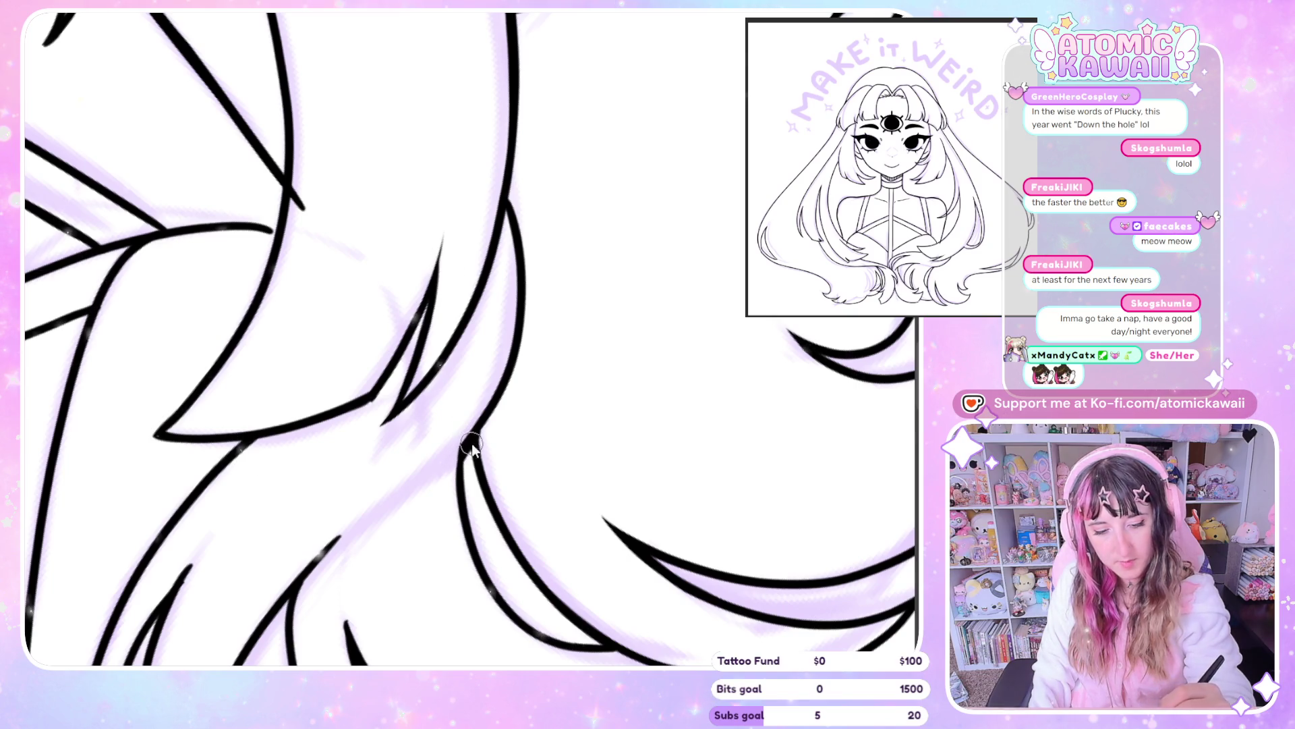
{"action": "left_click_drag", "start_coordinate": [476, 435], "coordinate": [459, 472]}
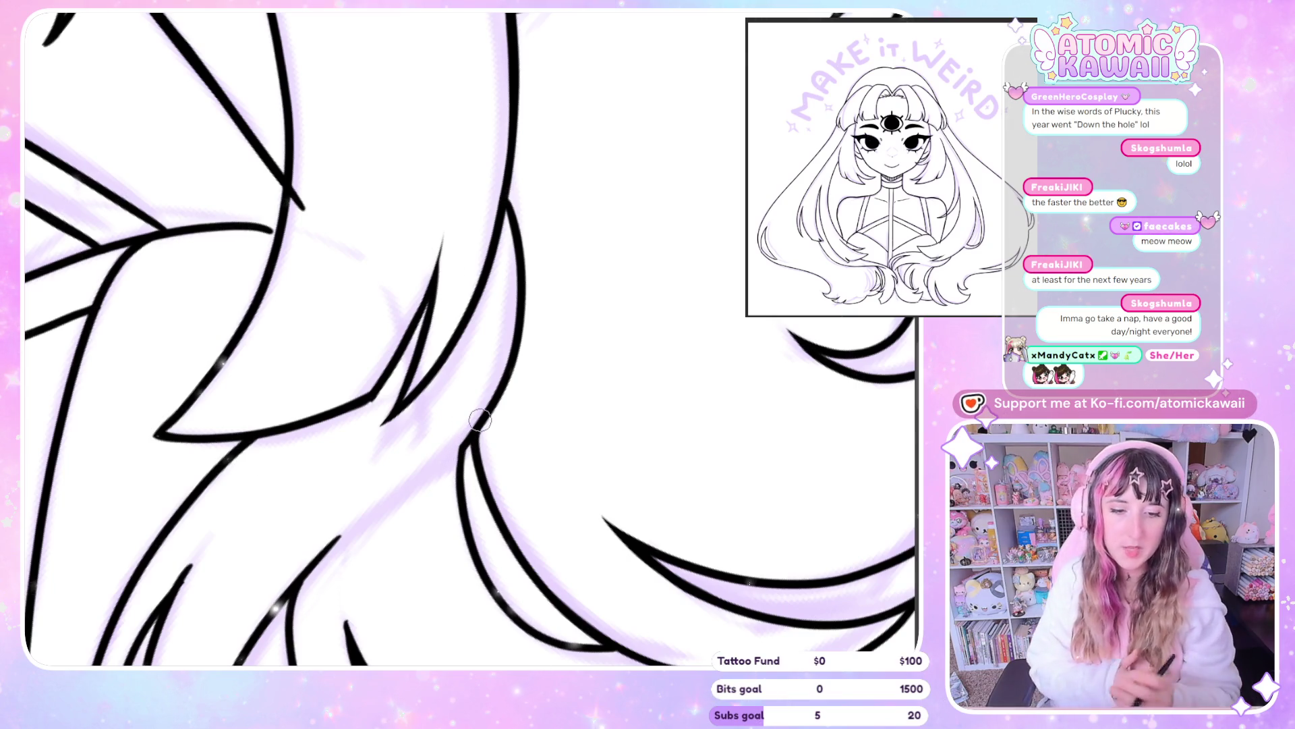
{"action": "scroll", "coordinate": [479, 419], "scroll_direction": "down", "scroll_amount": 2}
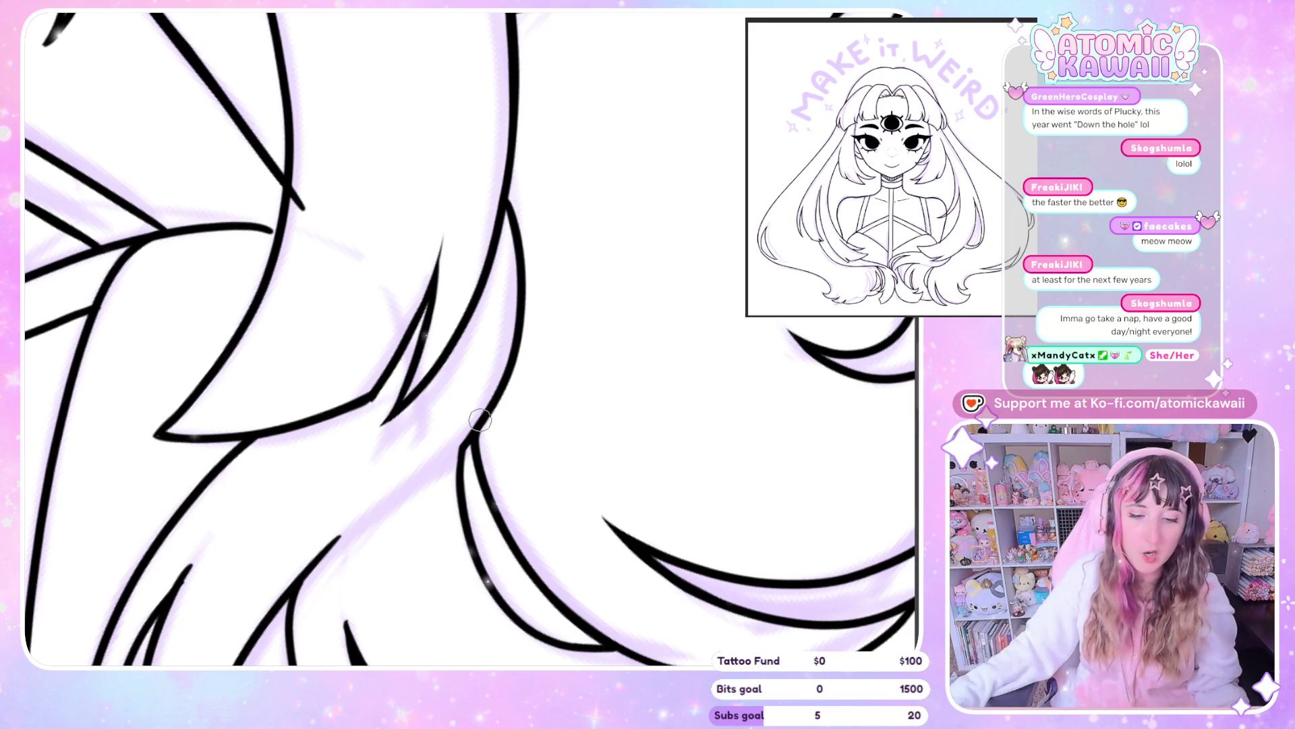
{"action": "scroll", "coordinate": [680, 197], "scroll_direction": "down", "scroll_amount": 3}
{"action": "scroll", "coordinate": [568, 513], "scroll_direction": "up", "scroll_amount": 3}
{"action": "scroll", "coordinate": [567, 513], "scroll_direction": "up", "scroll_amount": 1}
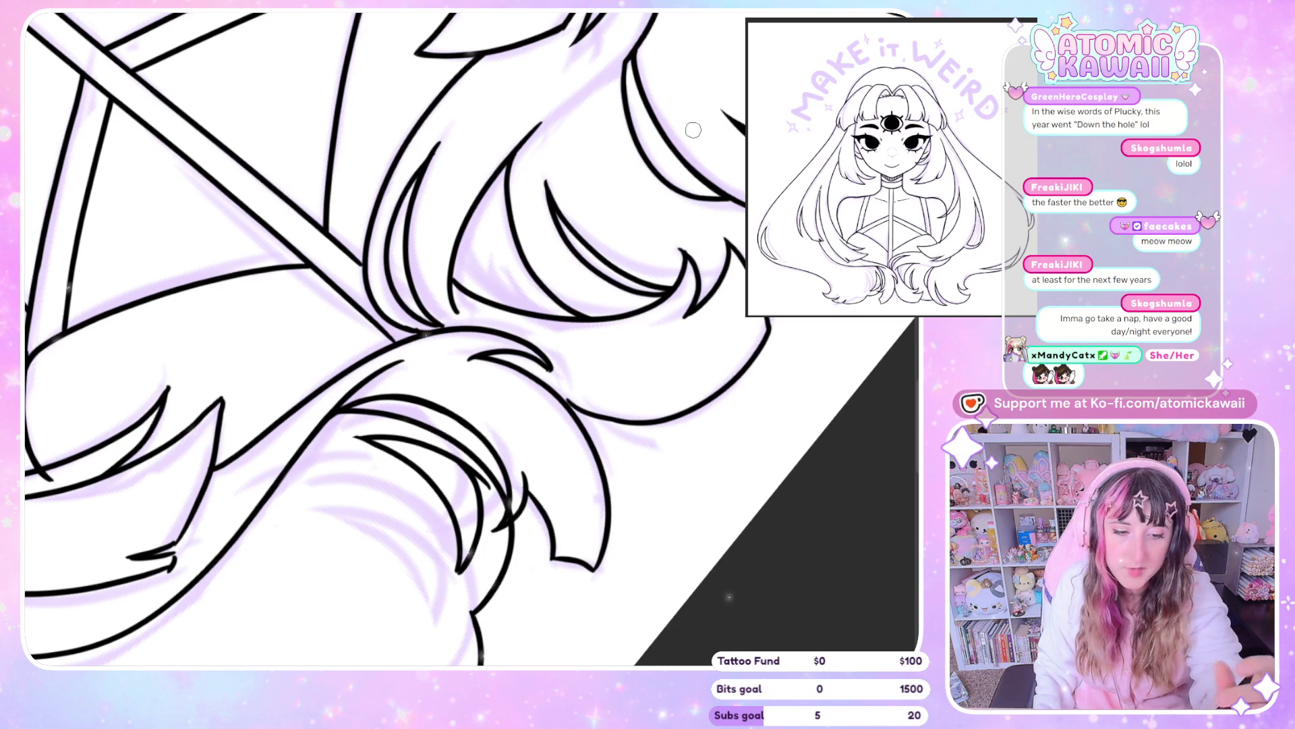
Mirror the canvas several times to compare the hair, and reset the rotation to upright
{"action": "key", "text": "m"}
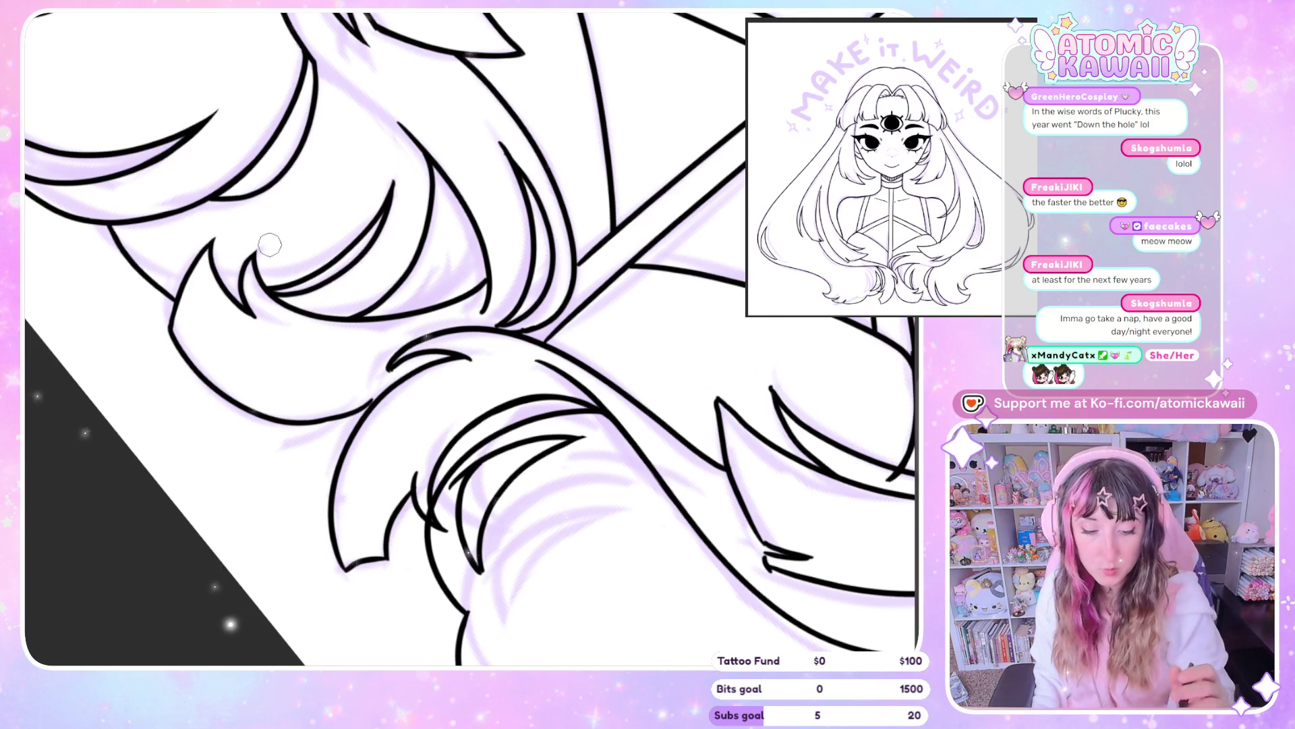
{"action": "key", "text": "m"}
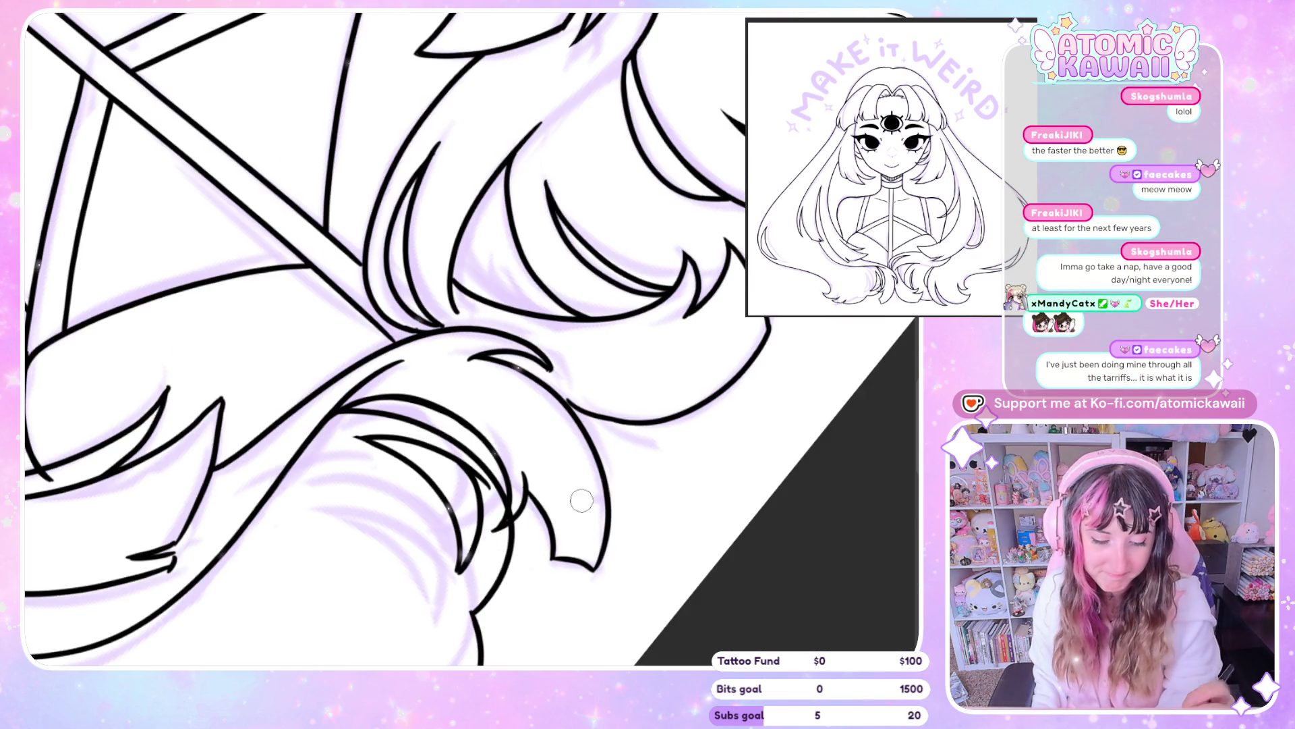
{"action": "key", "text": "m"}
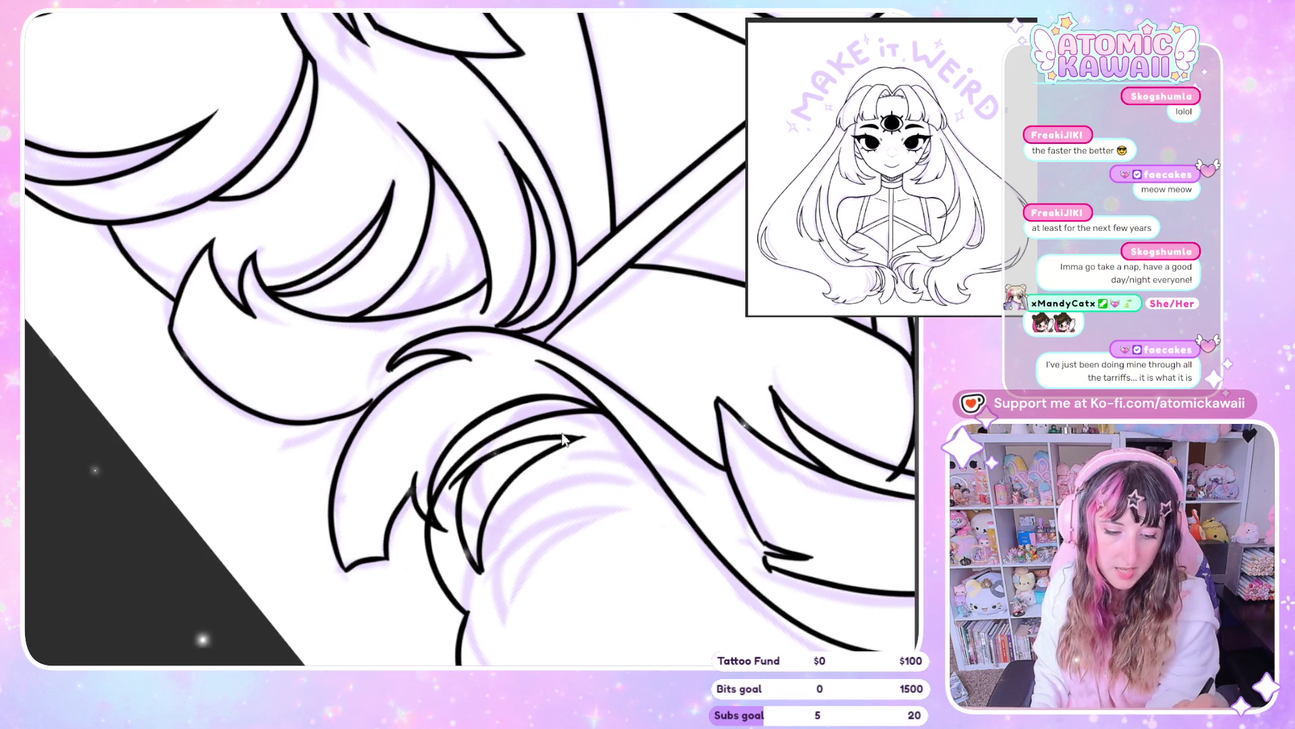
{"action": "key", "text": "h"}
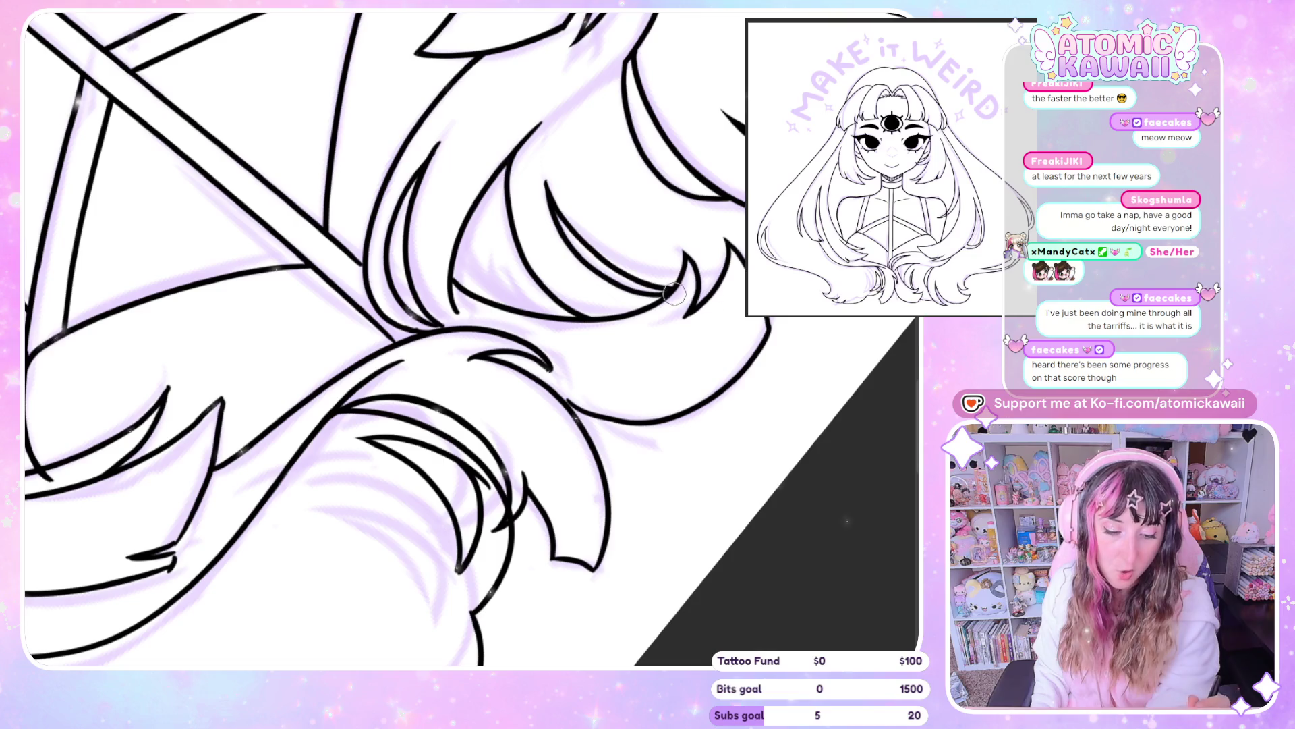
{"action": "key", "text": "h"}
{"action": "key", "text": "Delete"}
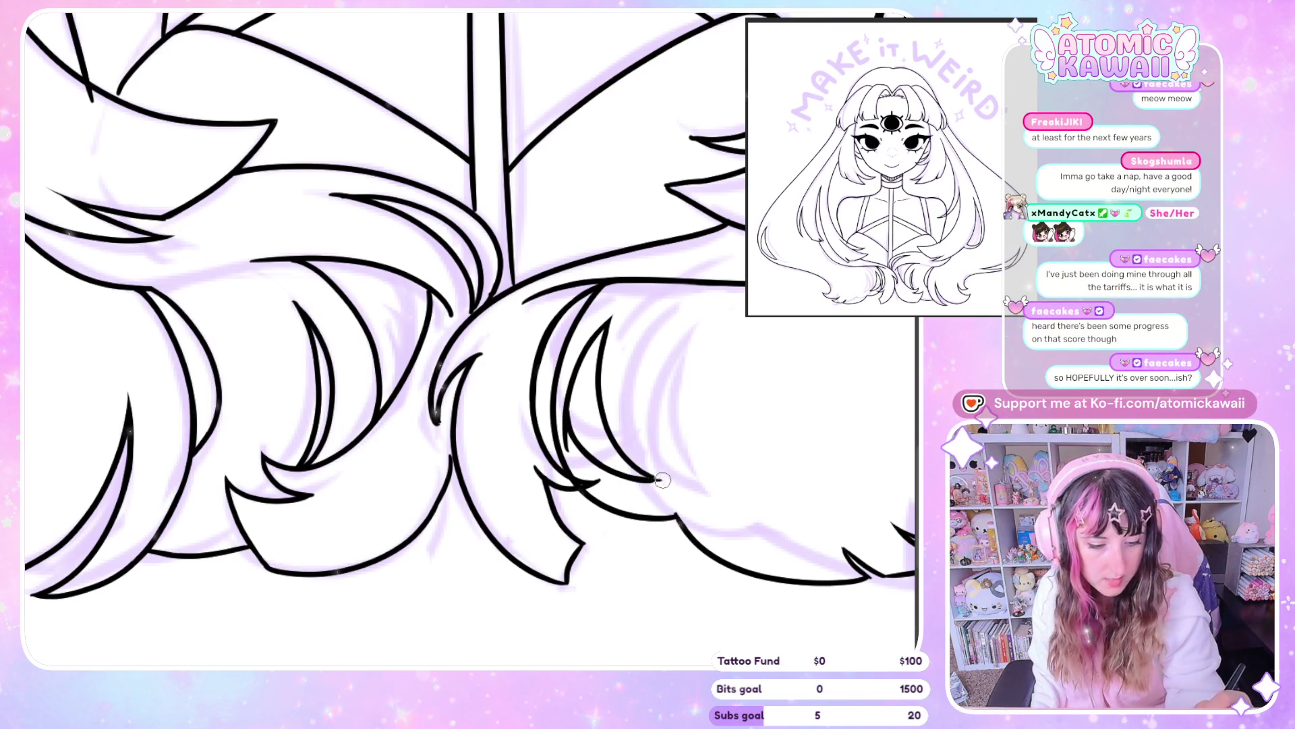
{"action": "key", "text": "m"}
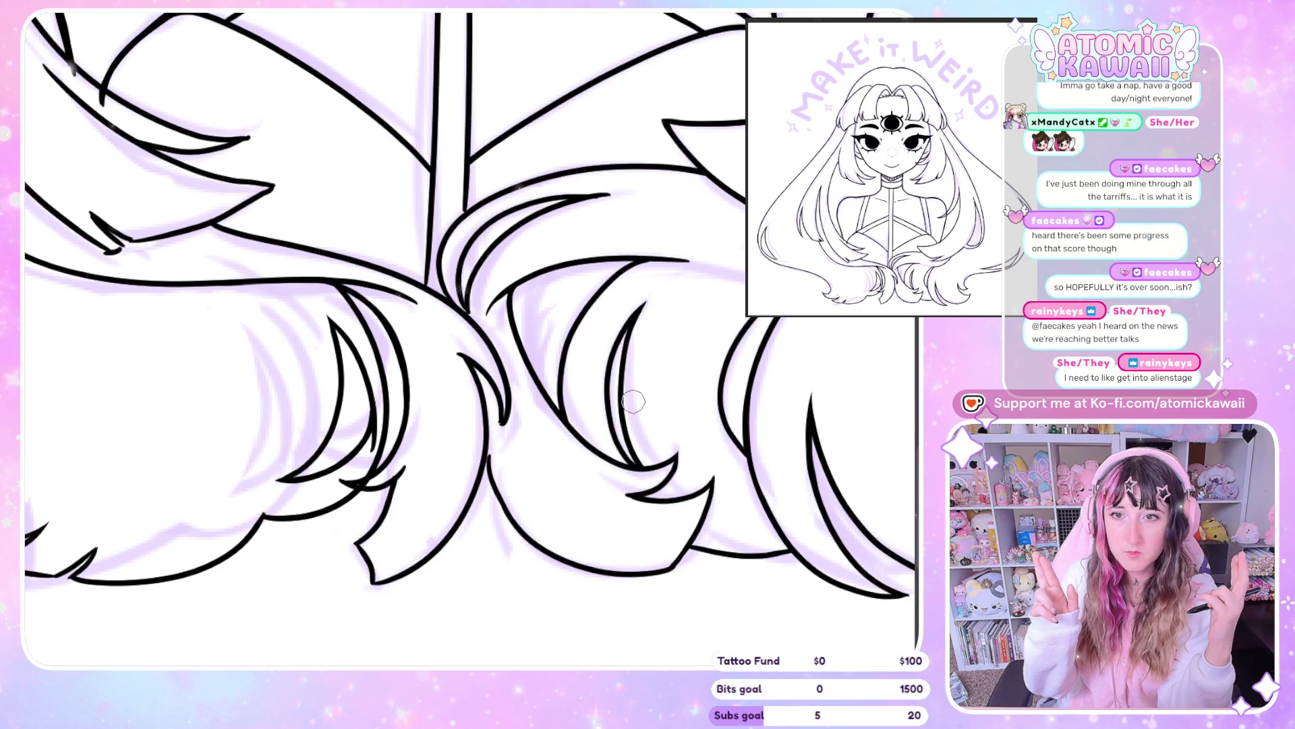
Re-ink the left bottom hair curl lines and finish the tuft with a pointed stroke
{"action": "scroll", "coordinate": [669, 647], "scroll_direction": "left", "scroll_amount": 2}
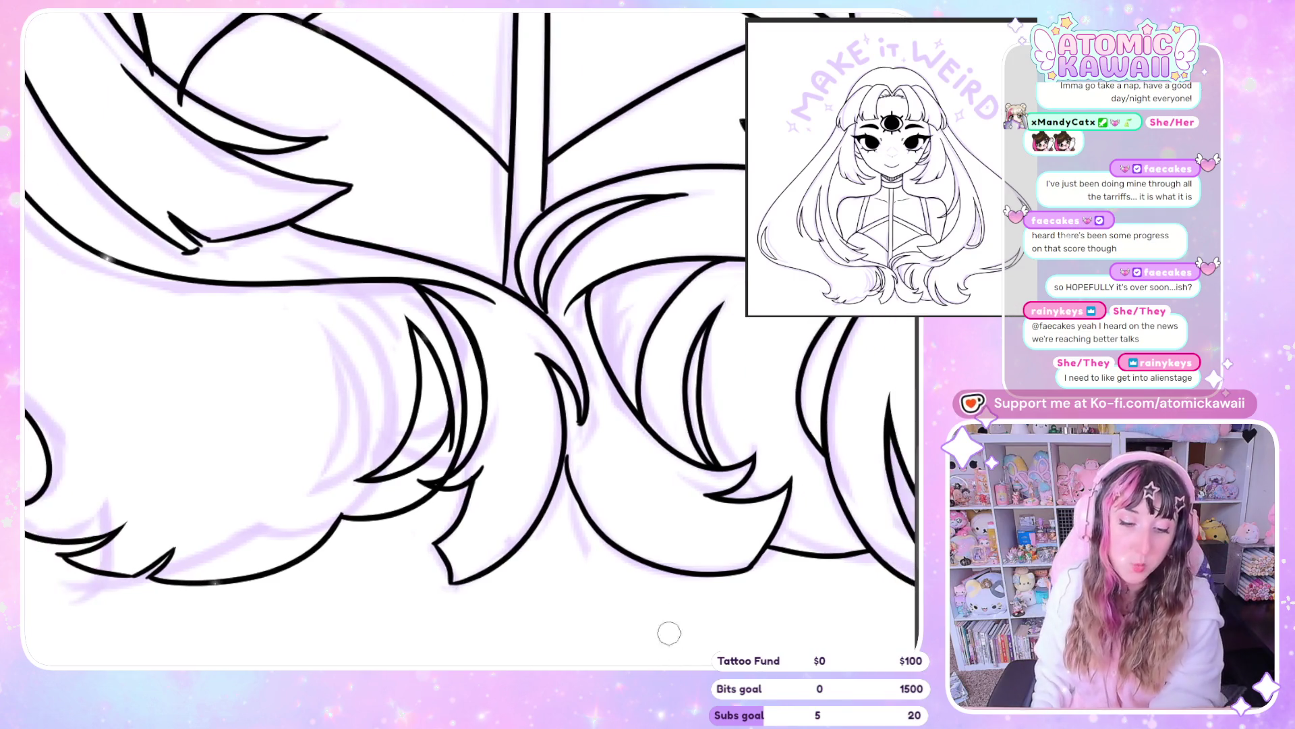
{"action": "scroll", "coordinate": [340, 549], "scroll_direction": "right", "scroll_amount": 3}
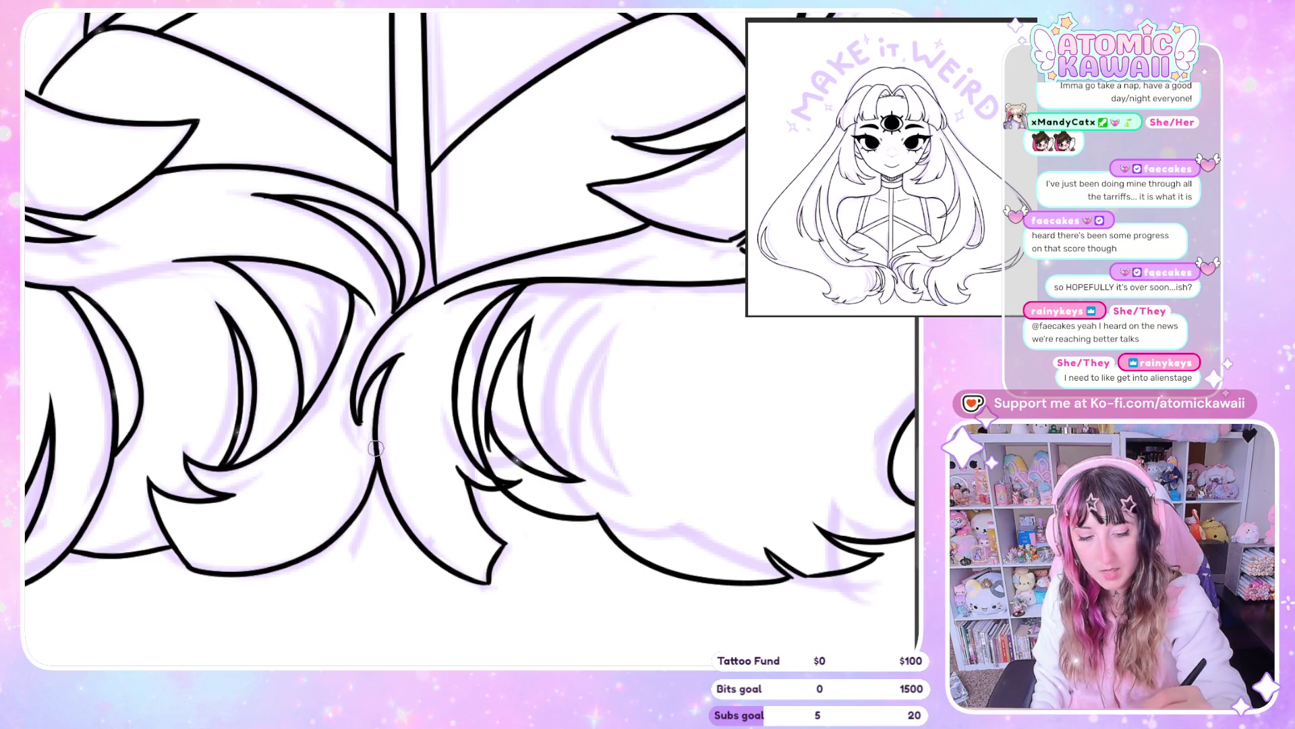
{"action": "left_click_drag", "start_coordinate": [311, 558], "coordinate": [375, 432]}
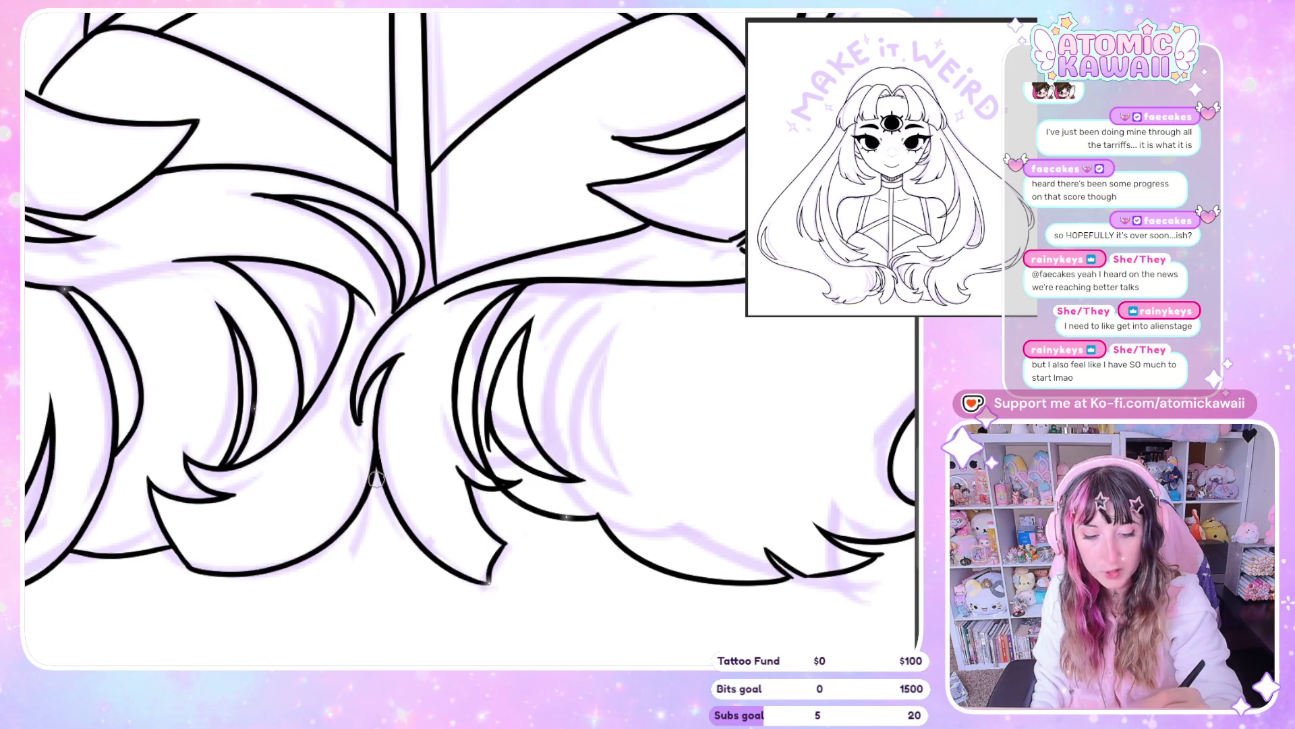
{"action": "mouse_move", "coordinate": [404, 353]}
{"action": "left_mouse_down"}
{"action": "mouse_move", "coordinate": [368, 373]}
{"action": "mouse_move", "coordinate": [389, 367]}
{"action": "left_mouse_up"}
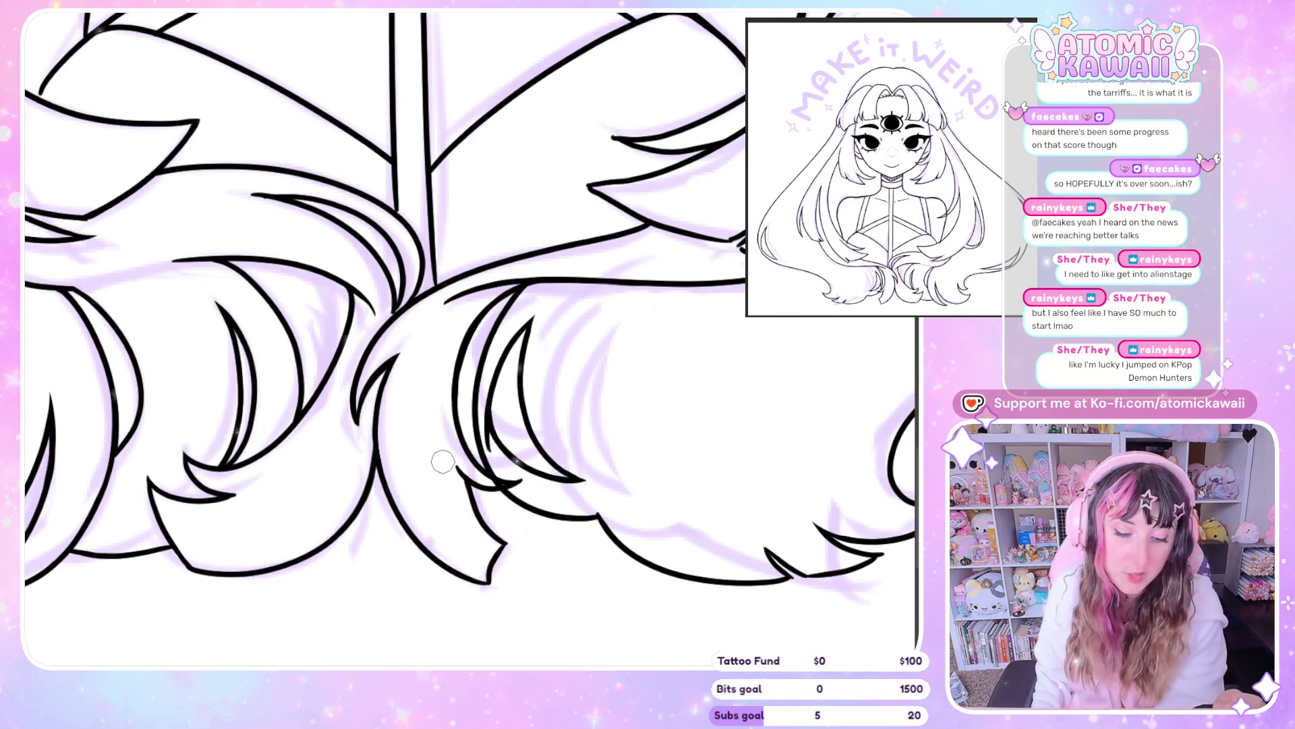
{"action": "key", "text": "h"}
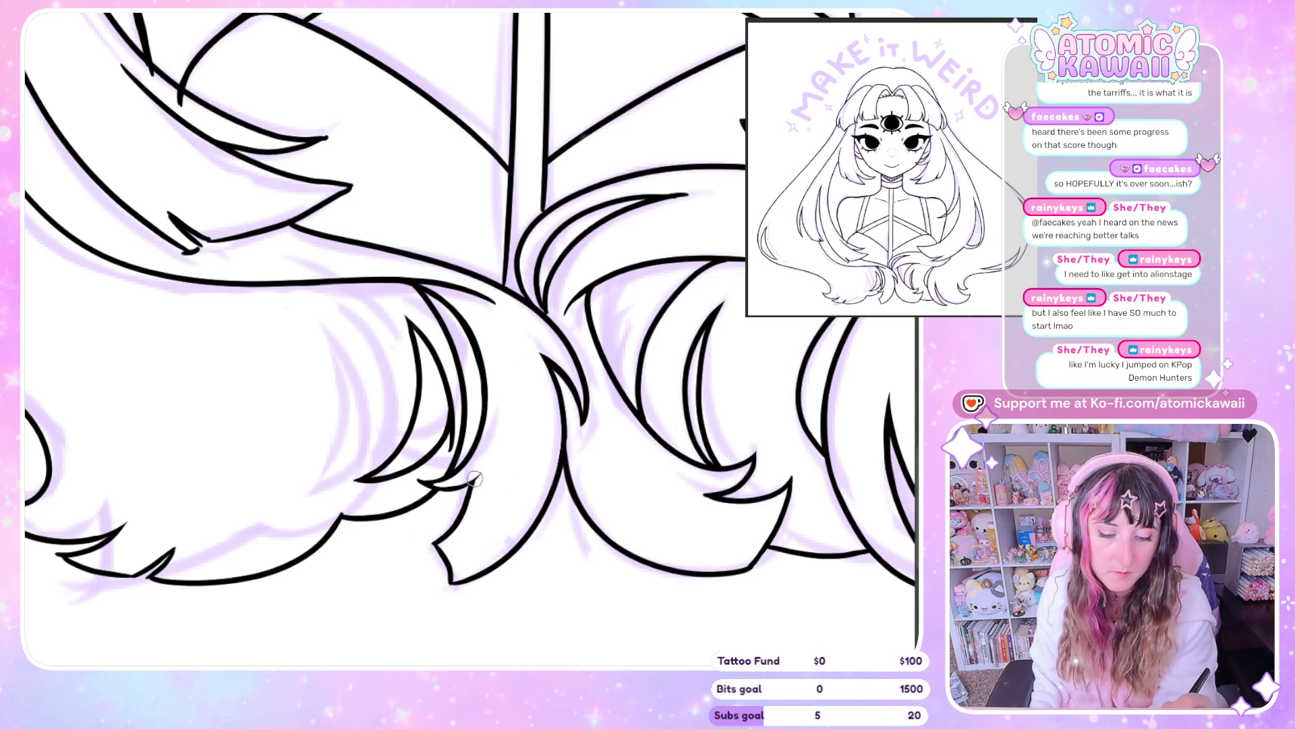
{"action": "left_click_drag", "start_coordinate": [439, 490], "coordinate": [485, 467]}
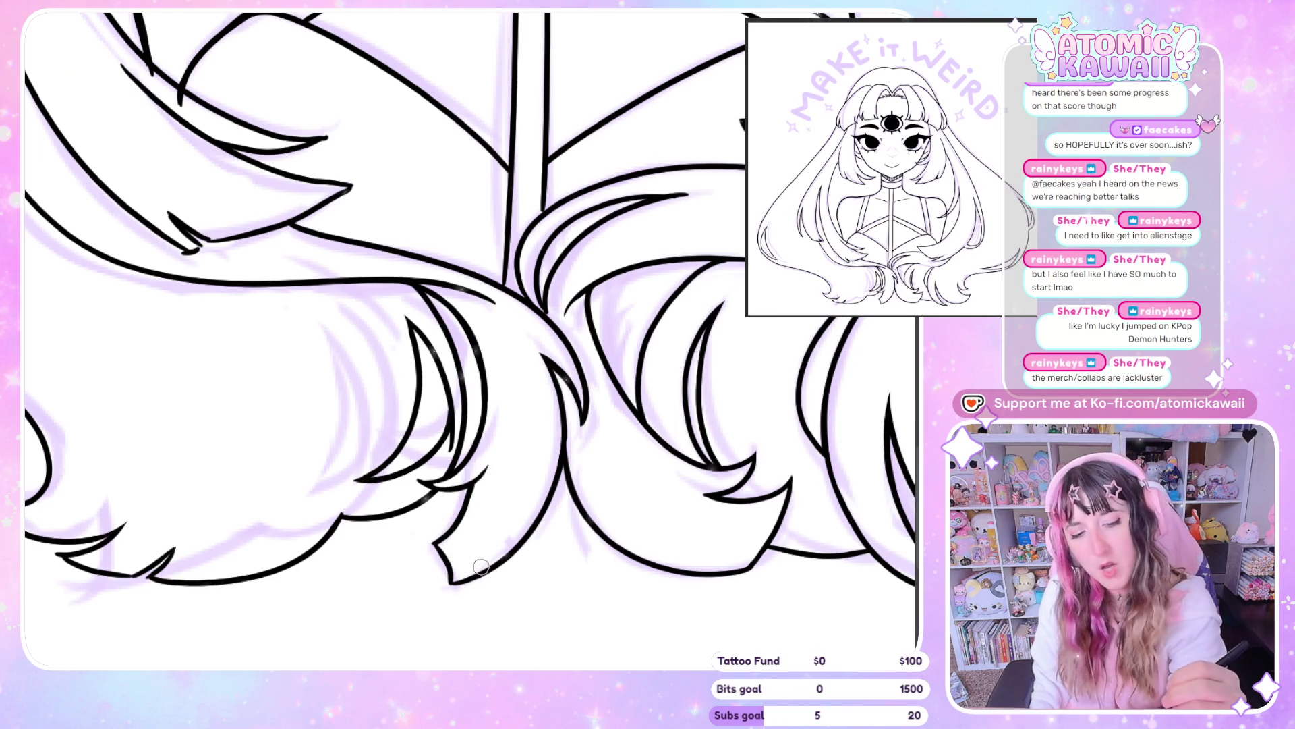
{"action": "scroll", "coordinate": [514, 82], "scroll_direction": "right", "scroll_amount": 3}
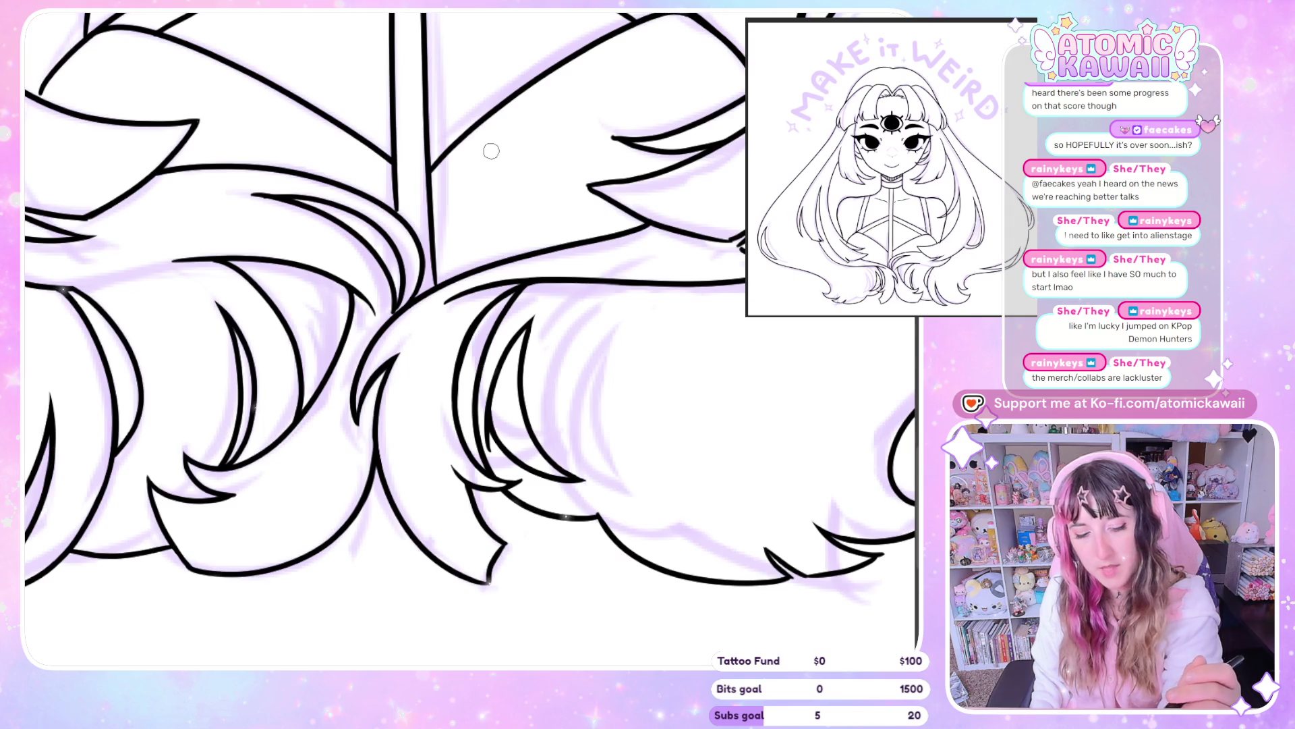
{"action": "scroll", "coordinate": [612, 253], "scroll_direction": "left", "scroll_amount": 6}
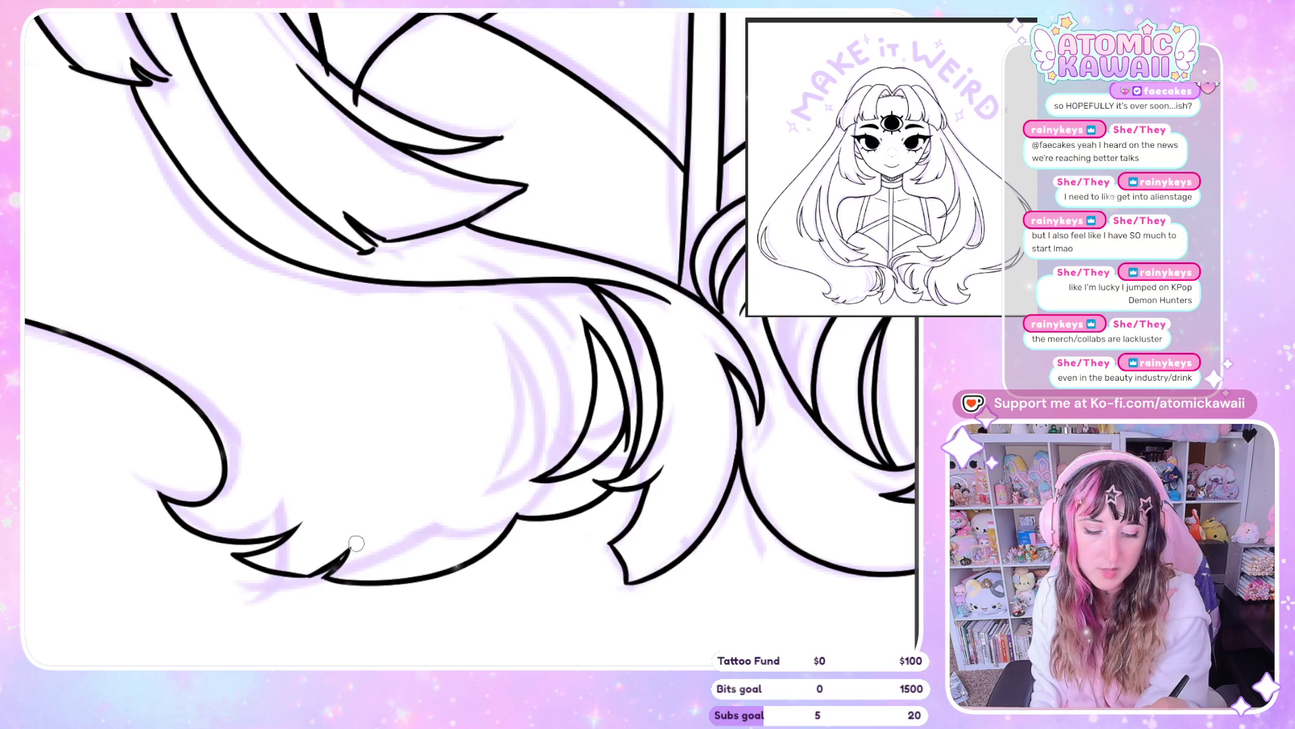
{"action": "left_click_drag", "start_coordinate": [347, 544], "coordinate": [356, 541]}
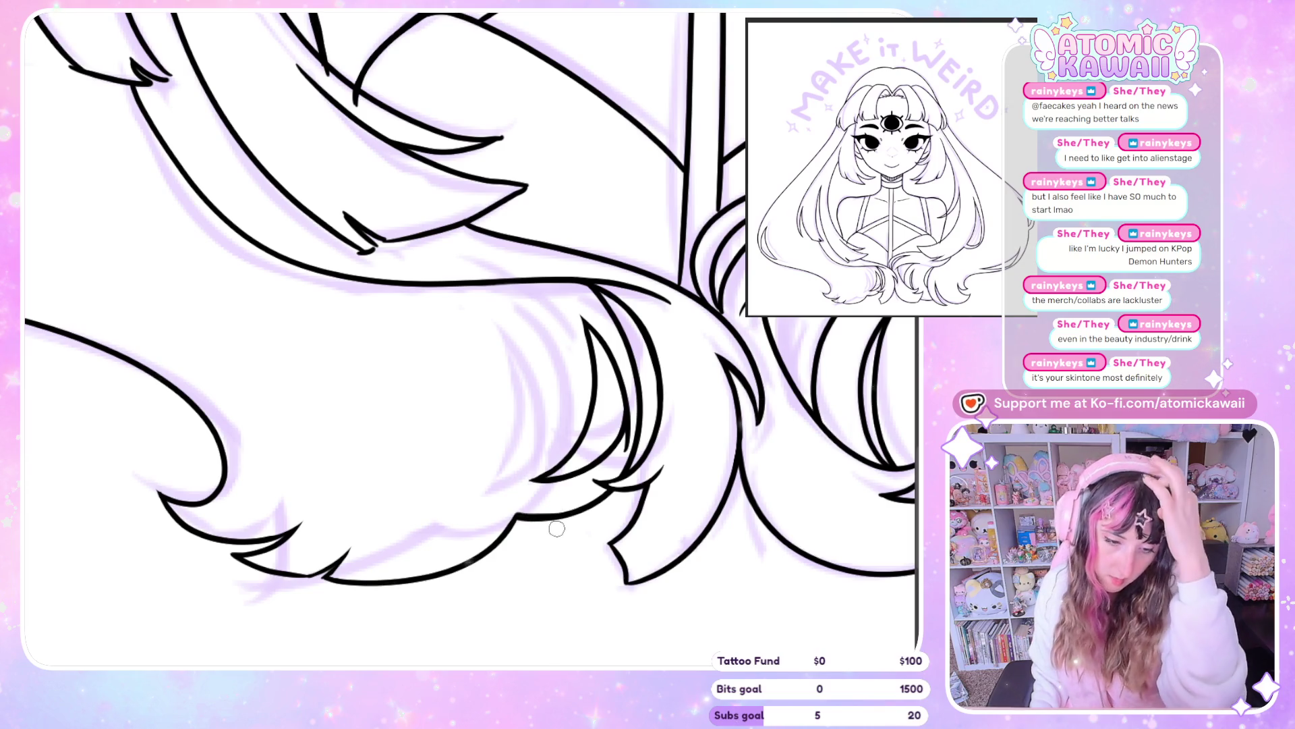
{"action": "scroll", "coordinate": [557, 528], "scroll_direction": "right", "scroll_amount": 5}
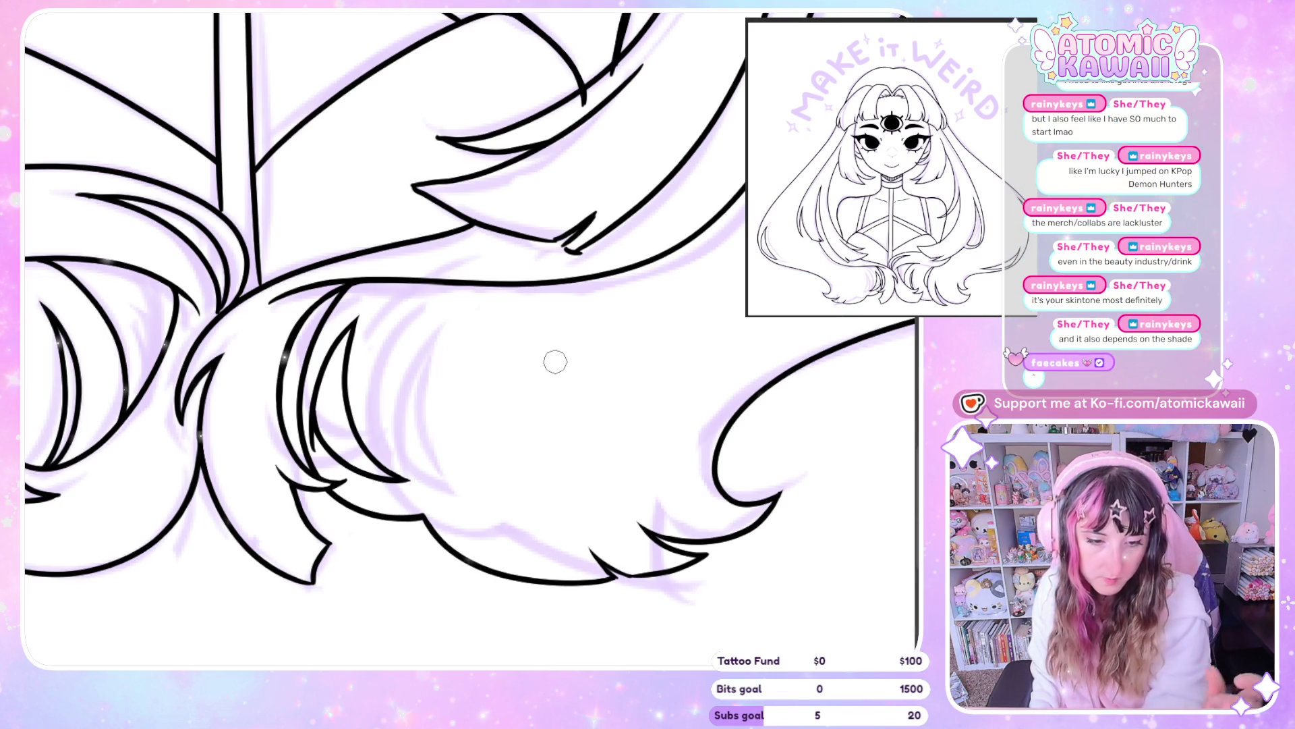
Ink a new stroke among the lower hair strands and mirror the view to check it
{"action": "scroll", "coordinate": [506, 214], "scroll_direction": "left", "scroll_amount": 10}
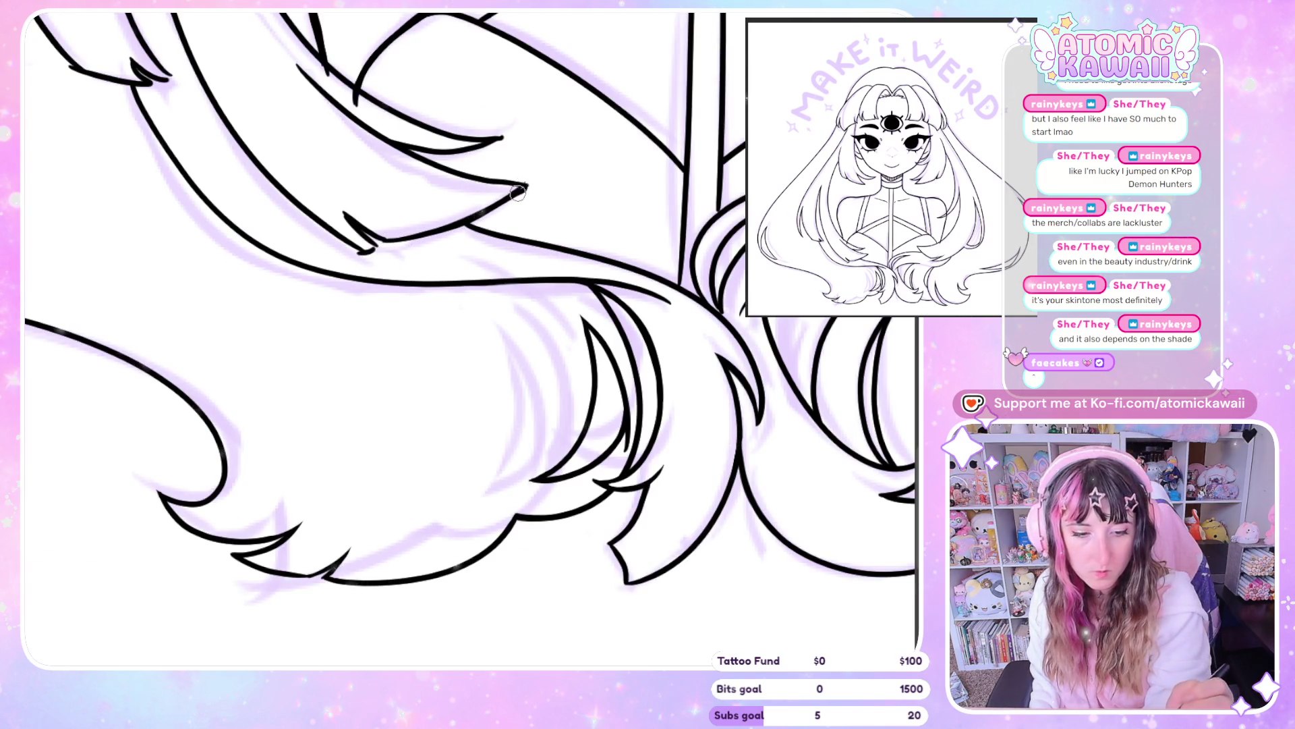
{"action": "scroll", "coordinate": [518, 192], "scroll_direction": "left", "scroll_amount": 10}
{"action": "left_click_drag", "start_coordinate": [405, 187], "coordinate": [523, 159]}
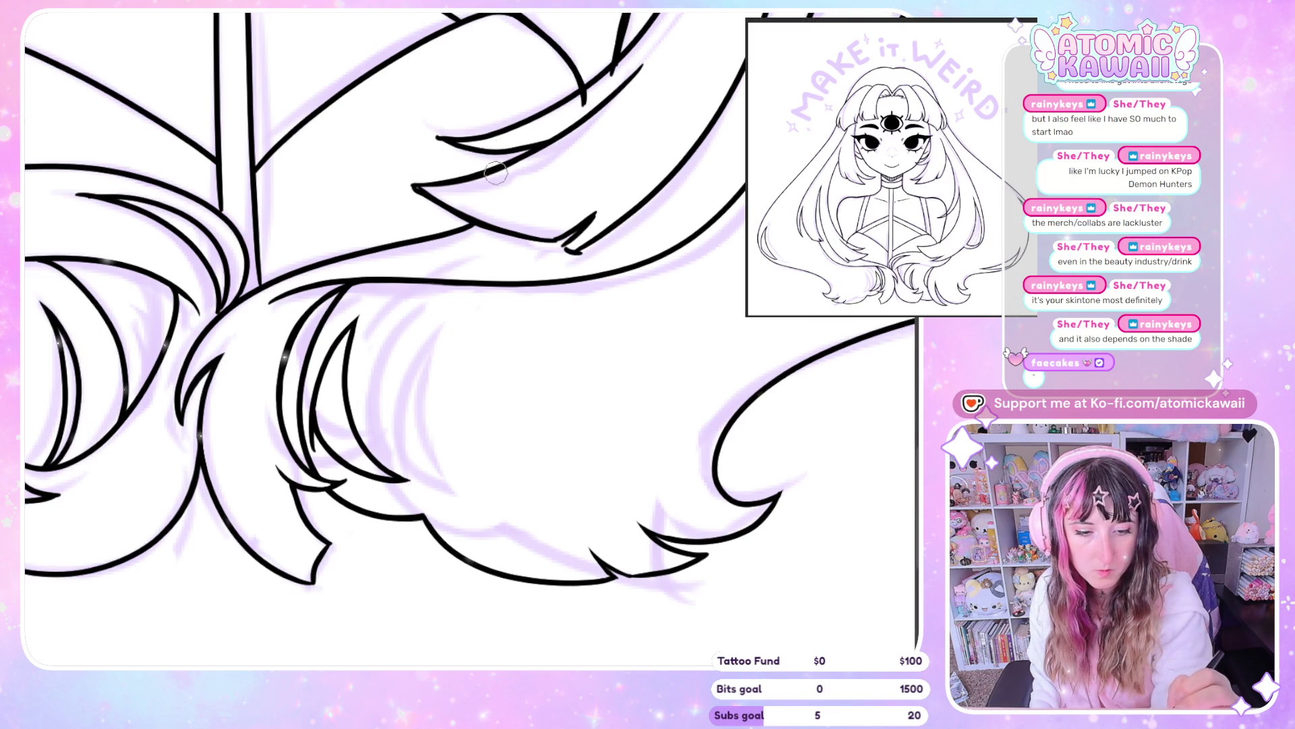
{"action": "key", "text": "h"}
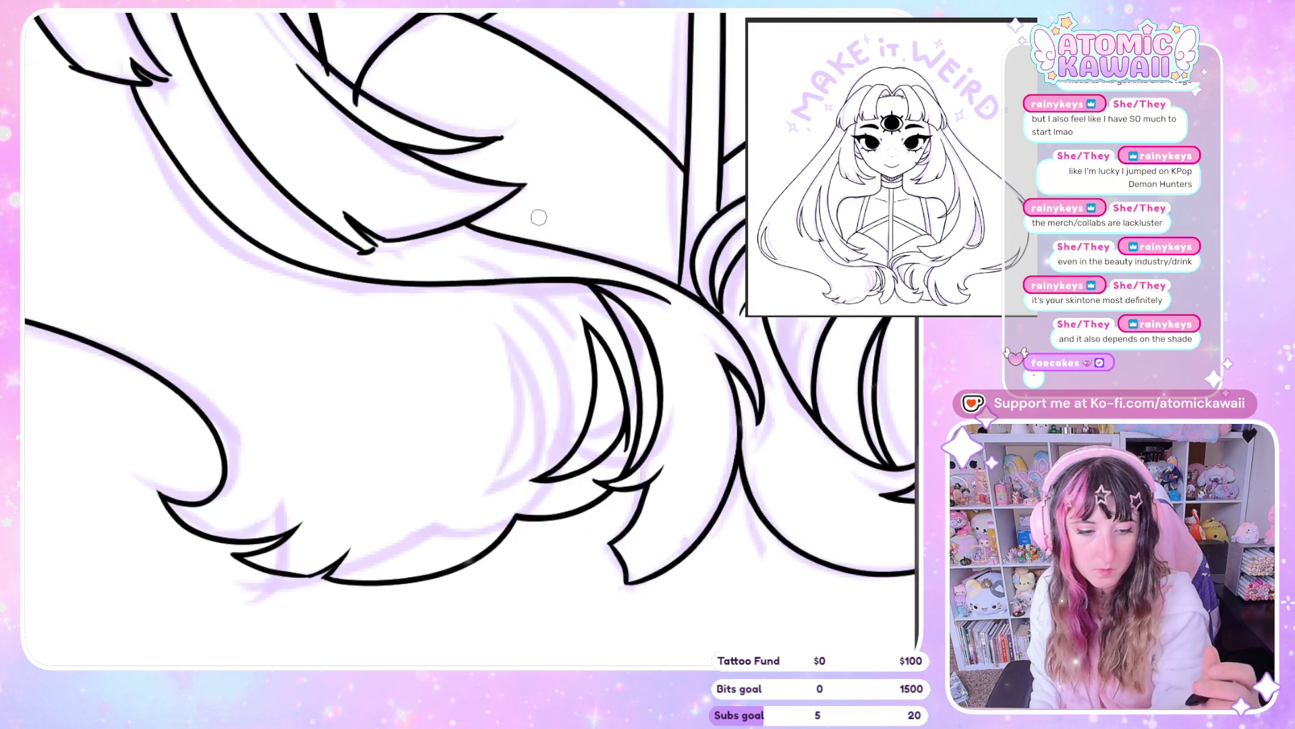
{"action": "key", "text": "h"}
Erase the small stray strand bit and lengthen the strand stroke up and right
{"action": "left_click_drag", "start_coordinate": [567, 244], "coordinate": [591, 214]}
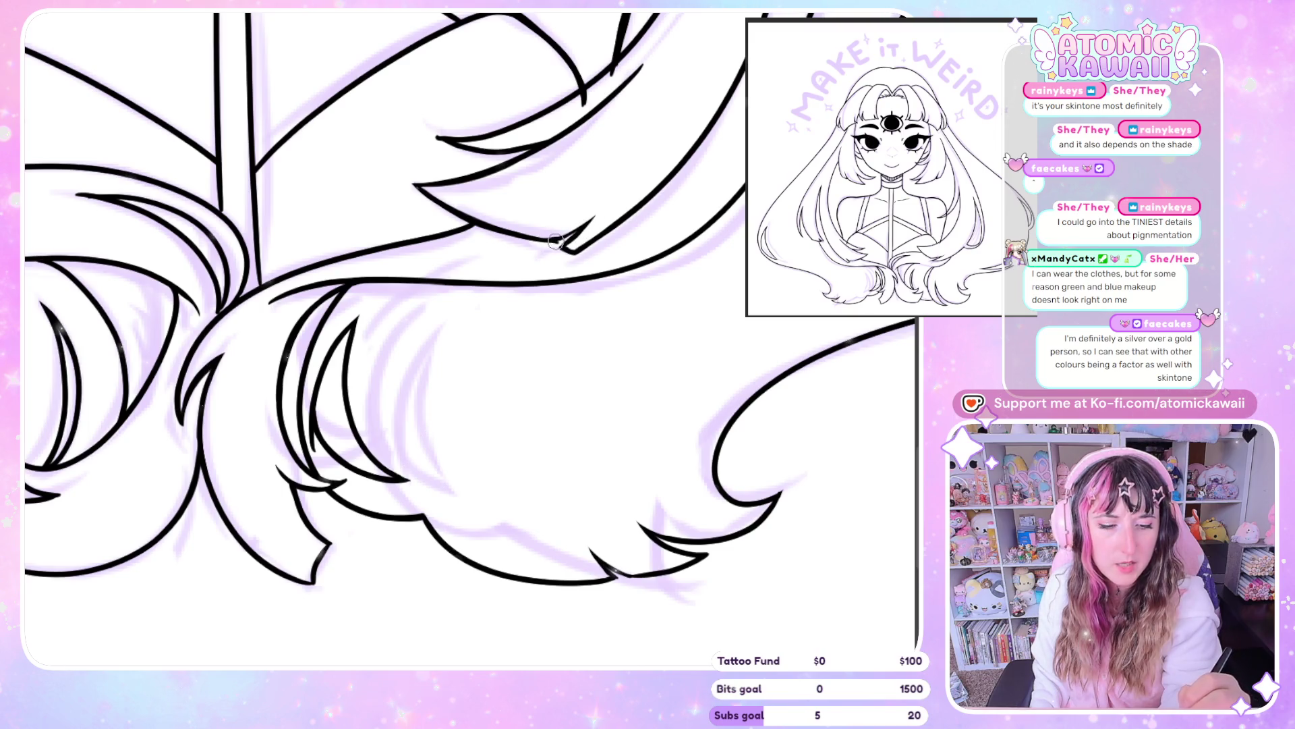
{"action": "left_click_drag", "start_coordinate": [578, 230], "coordinate": [603, 207]}
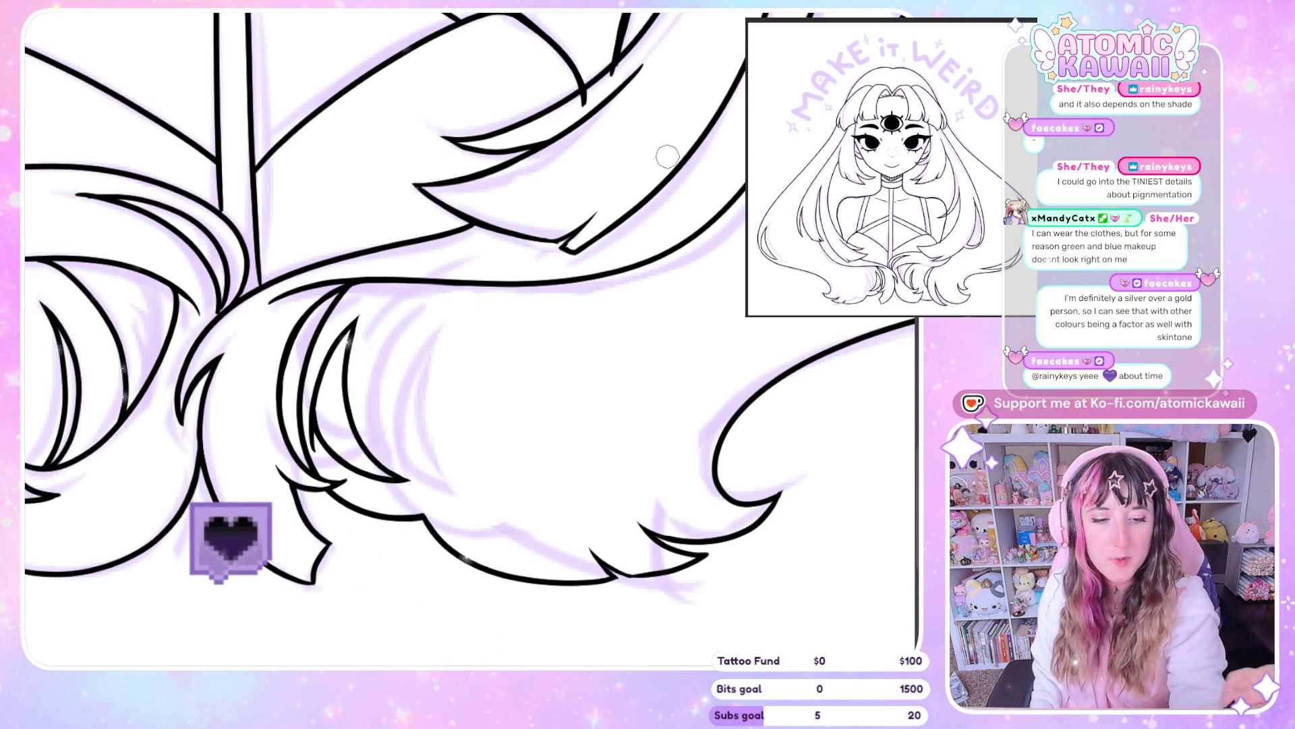
{"action": "key", "text": "h"}
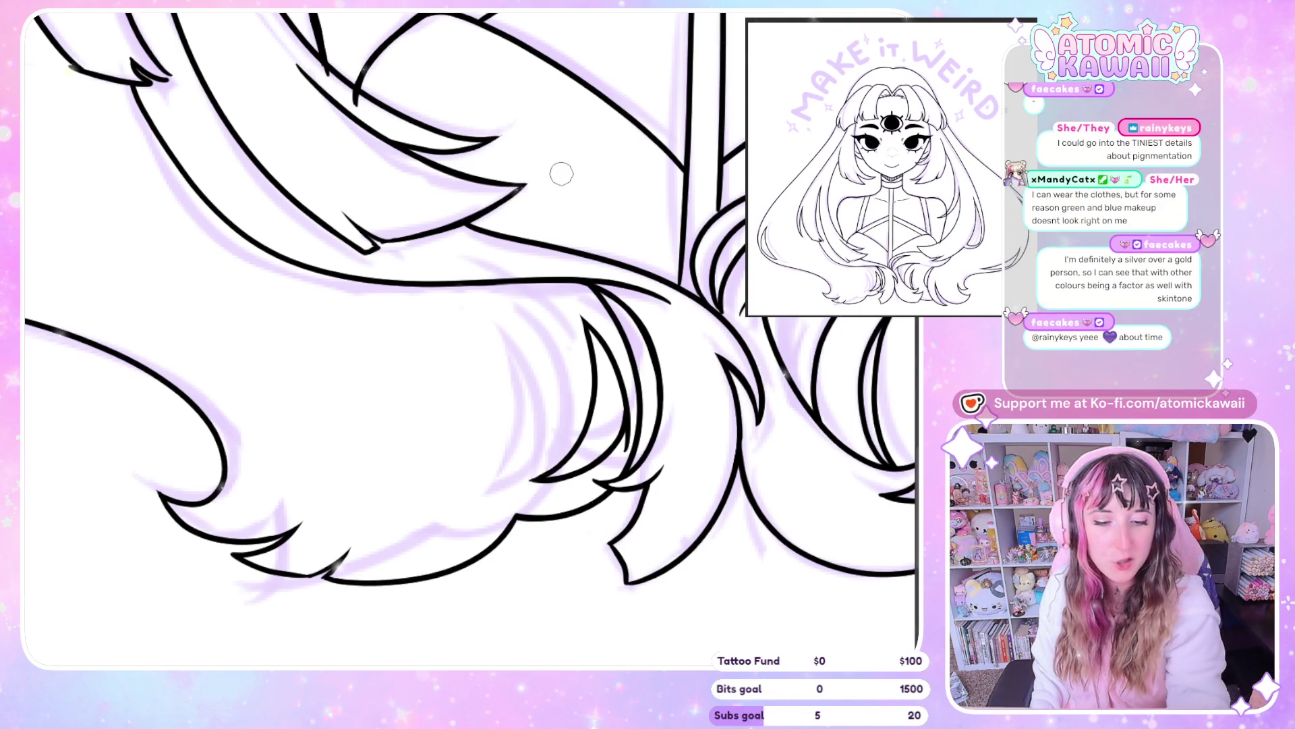
{"action": "scroll", "coordinate": [561, 168], "scroll_direction": "up", "scroll_amount": 3}
{"action": "key", "text": "h"}
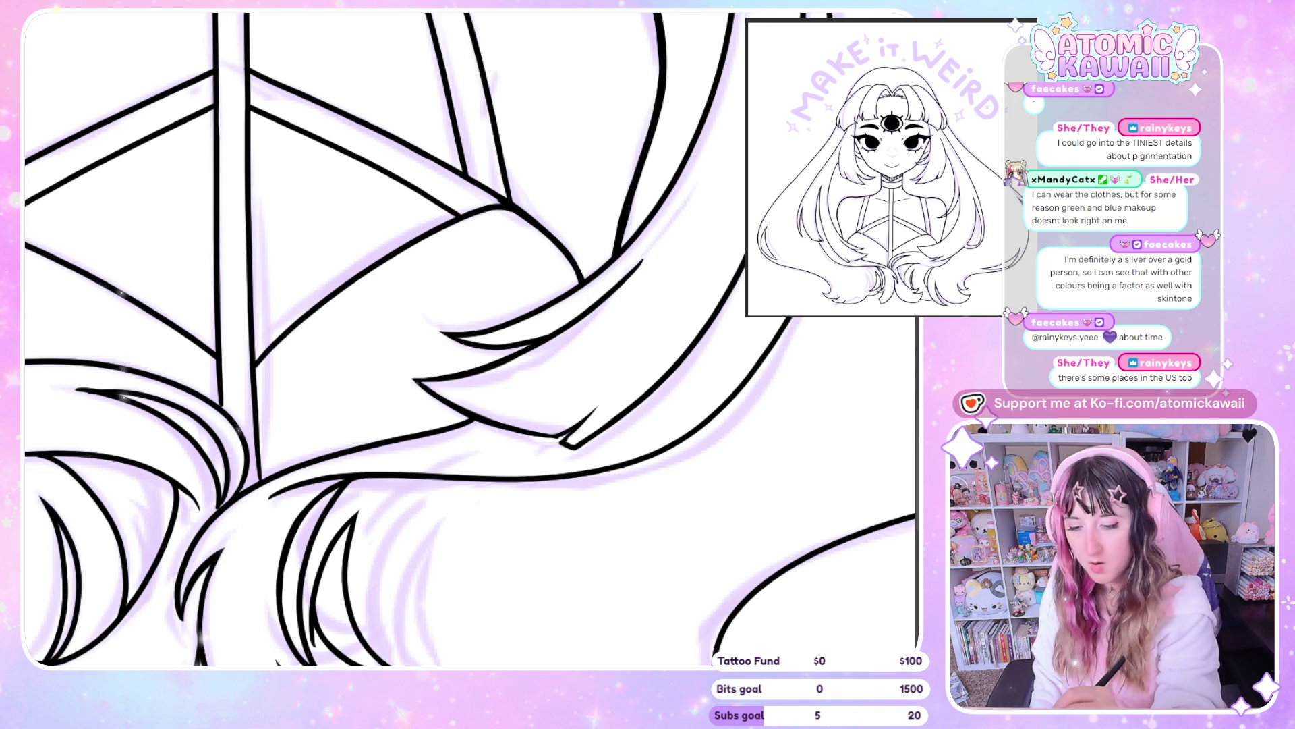
{"action": "scroll", "coordinate": [405, 338], "scroll_direction": "up", "scroll_amount": 5}
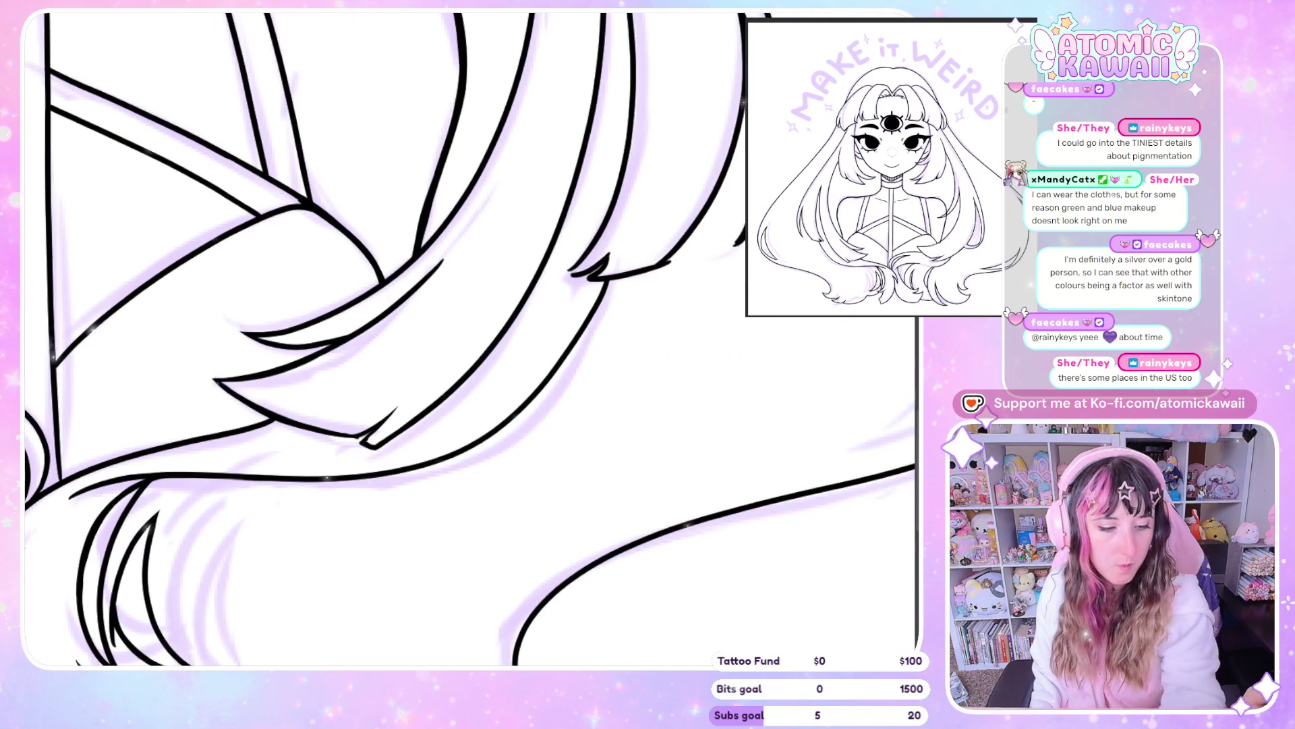
Draw over the hair-tip outlines beside the chest, thickening the right tip and extending a thin line upward
{"action": "scroll", "coordinate": [405, 337], "scroll_direction": "up", "scroll_amount": 1}
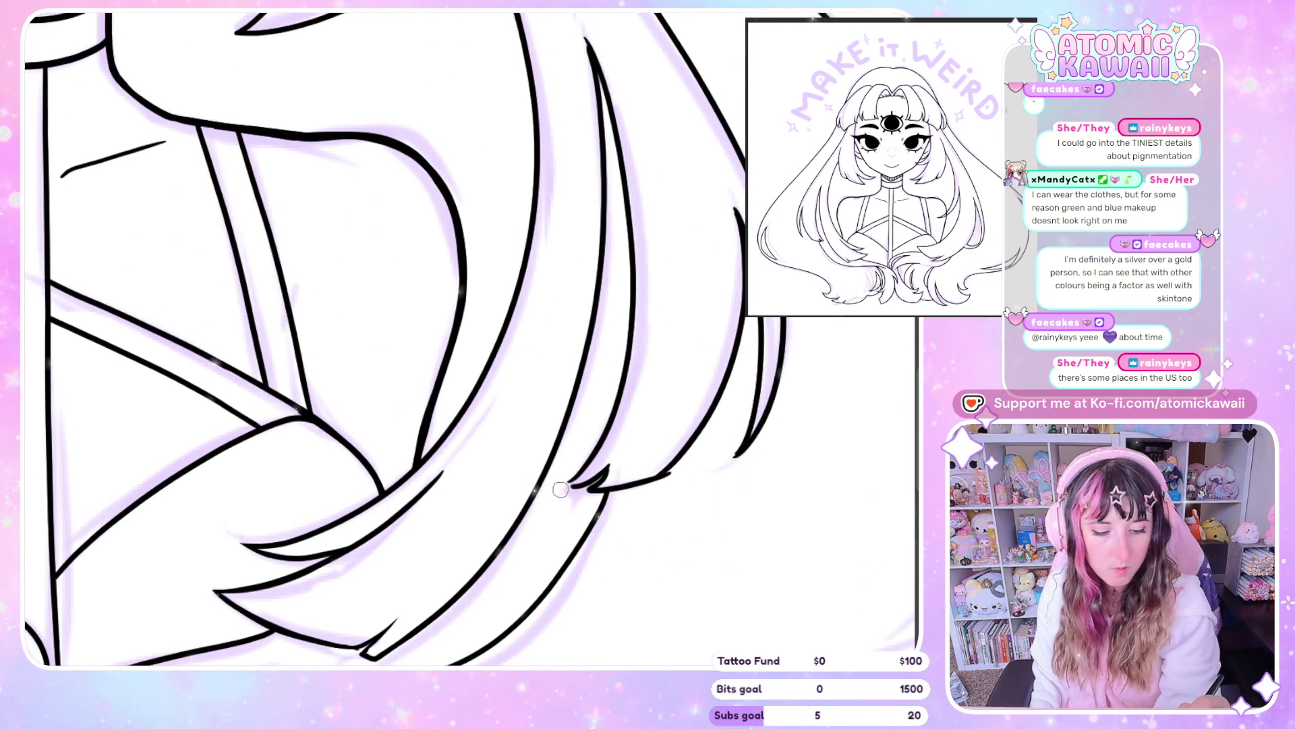
{"action": "left_click_drag", "start_coordinate": [572, 486], "coordinate": [621, 447]}
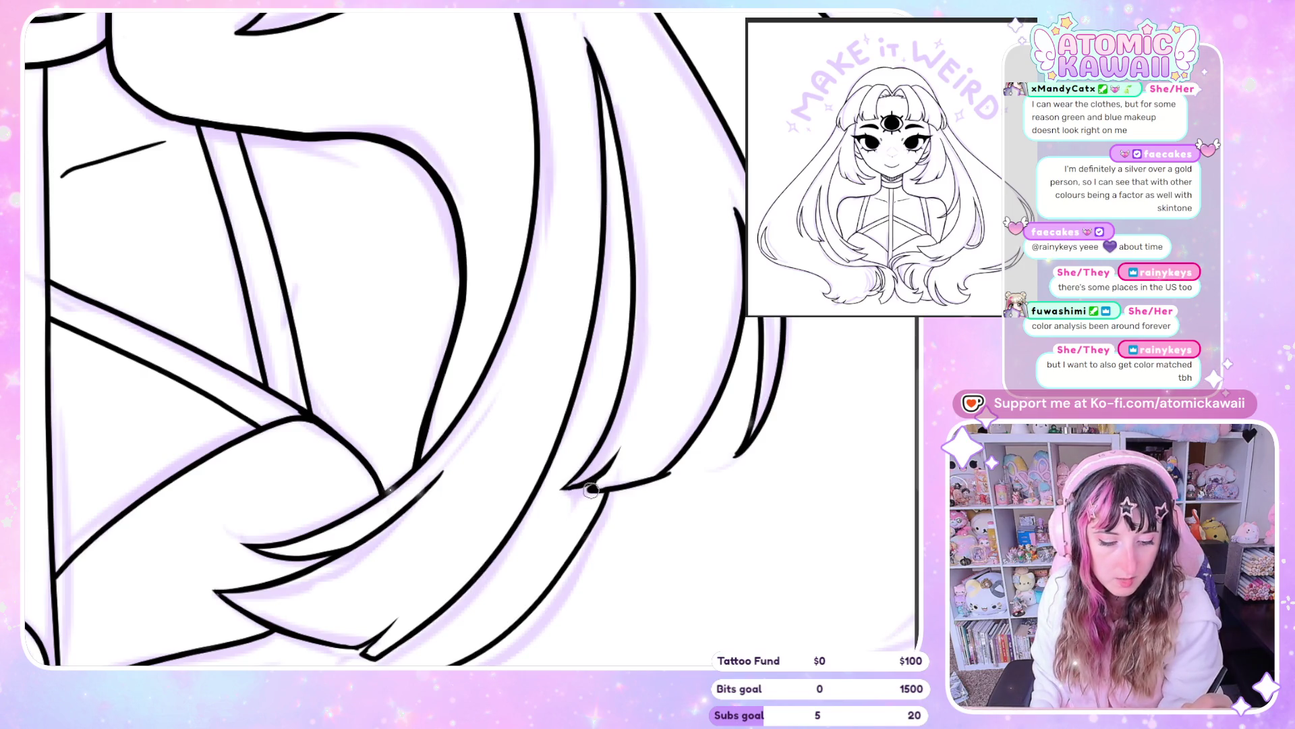
{"action": "left_click_drag", "start_coordinate": [595, 489], "coordinate": [701, 431]}
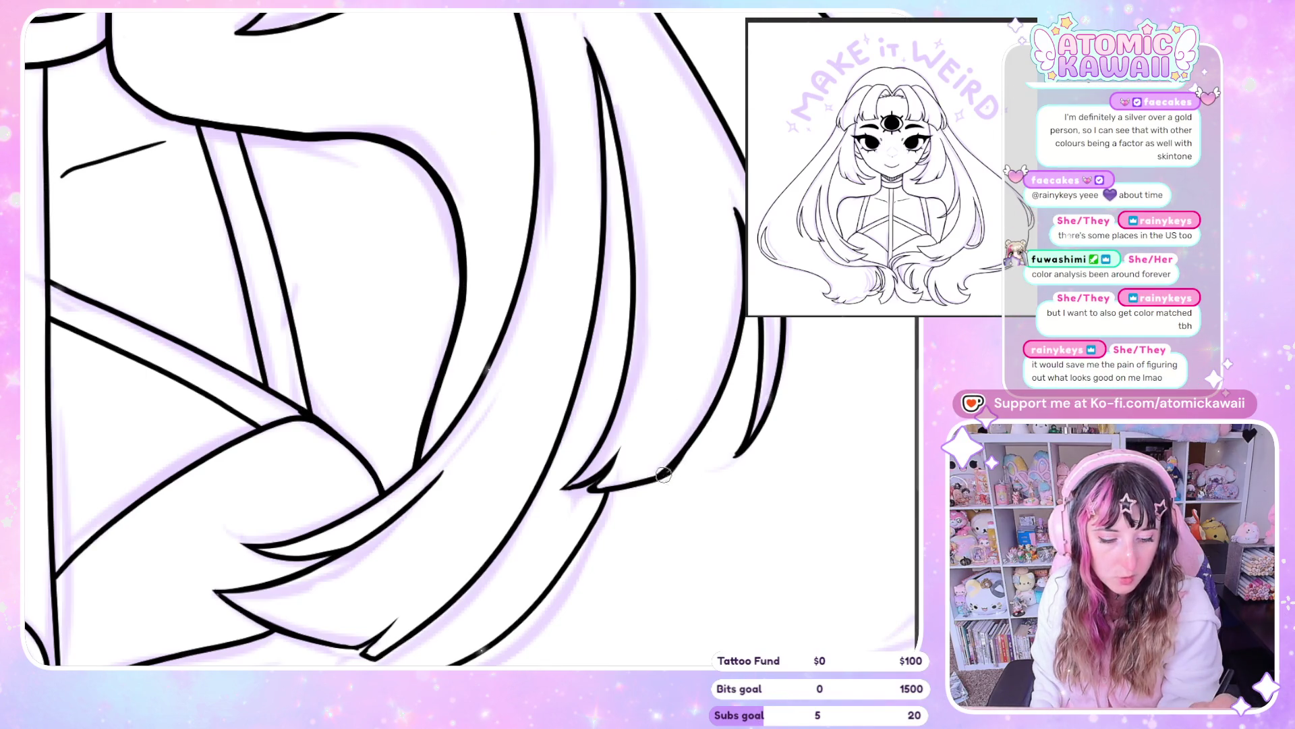
{"action": "left_click_drag", "start_coordinate": [734, 456], "coordinate": [754, 405]}
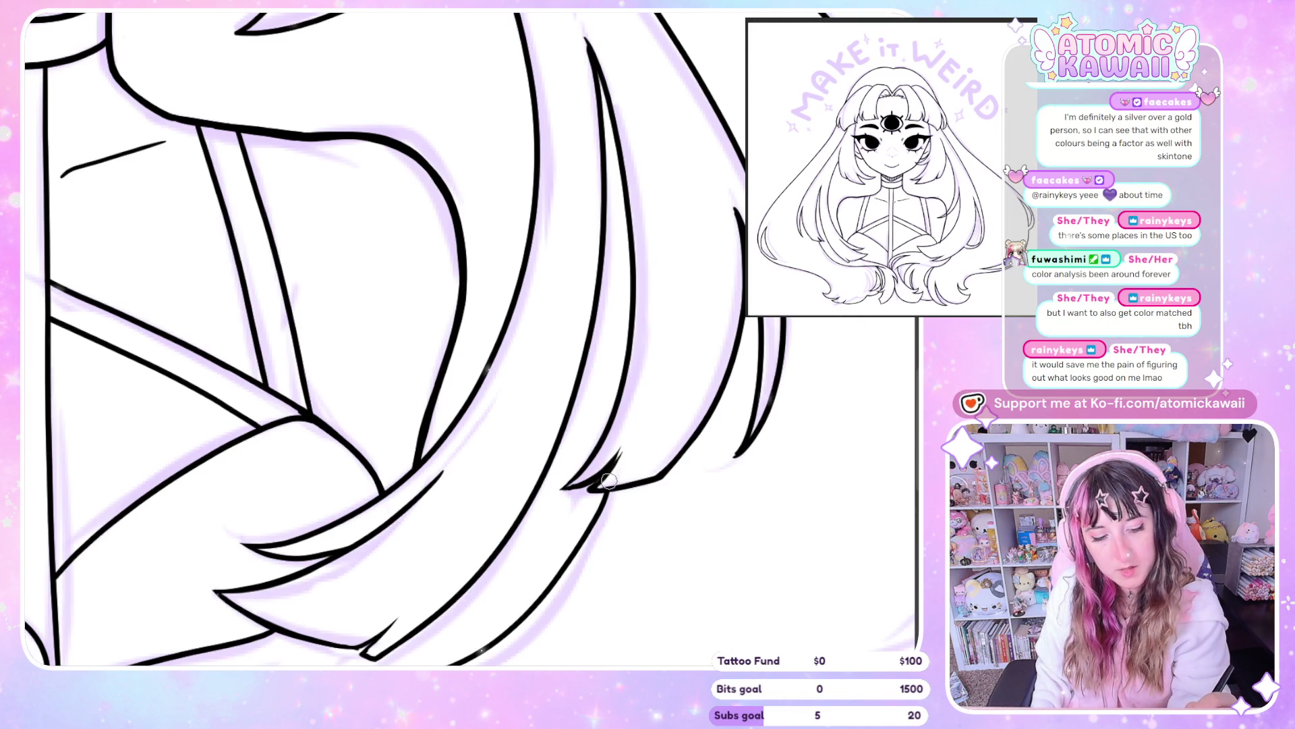
{"action": "left_click_drag", "start_coordinate": [609, 476], "coordinate": [585, 489]}
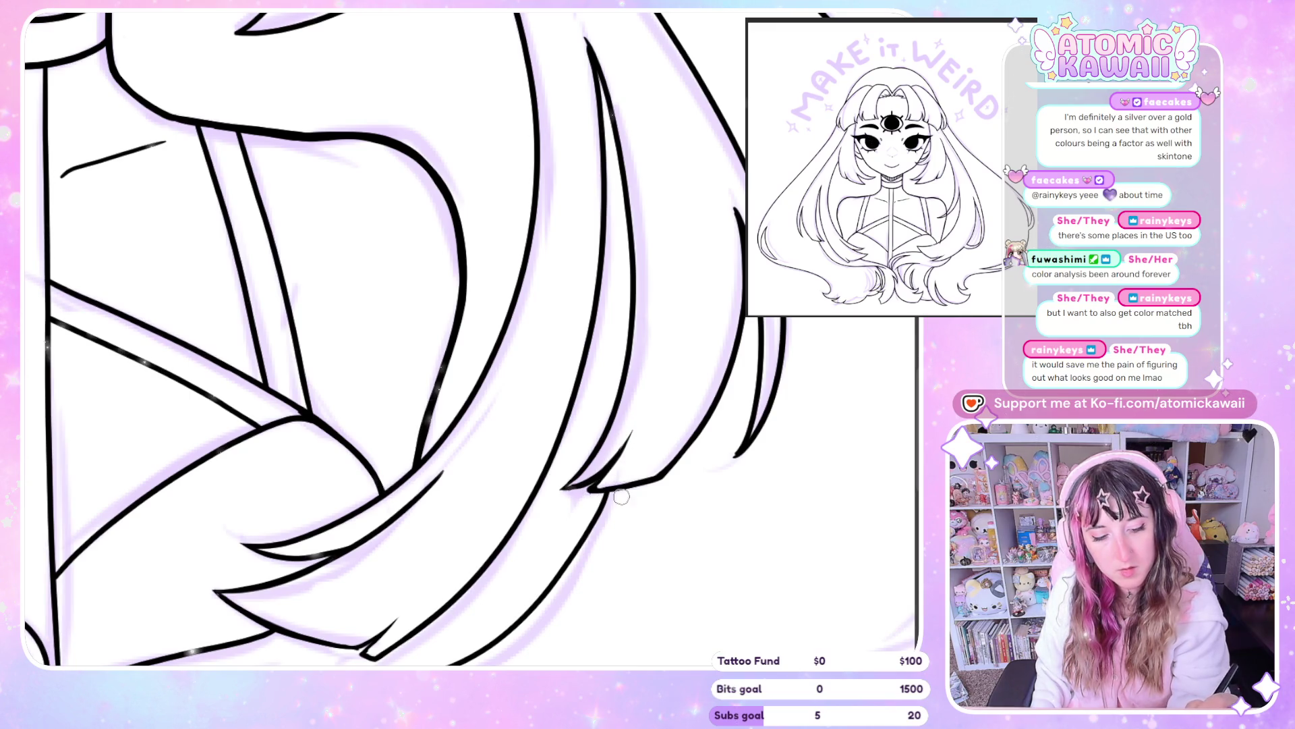
{"action": "left_click_drag", "start_coordinate": [595, 483], "coordinate": [629, 433]}
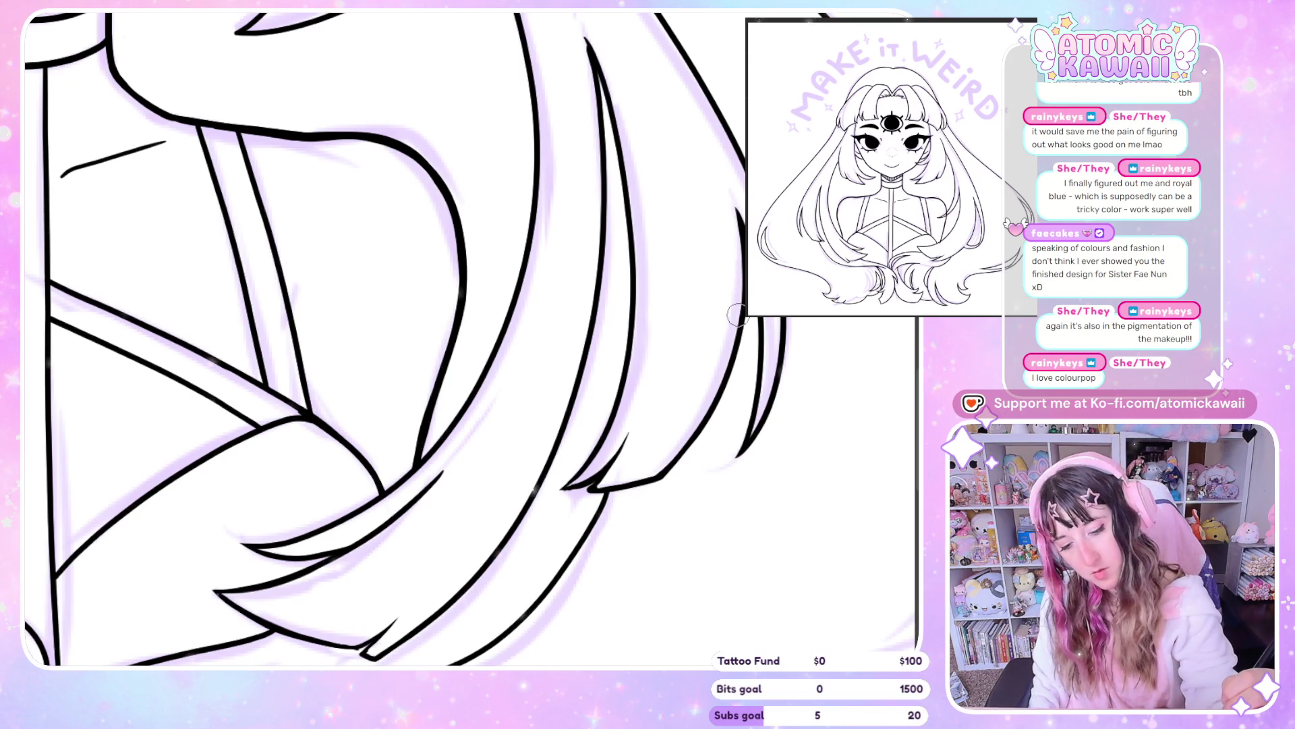
Redraw the long strand's pointed tip where its inner and outer lines meet, mirroring to compare
{"action": "scroll", "coordinate": [472, 337], "scroll_direction": "up", "scroll_amount": 3}
{"action": "scroll", "coordinate": [472, 337], "scroll_direction": "up", "scroll_amount": 3}
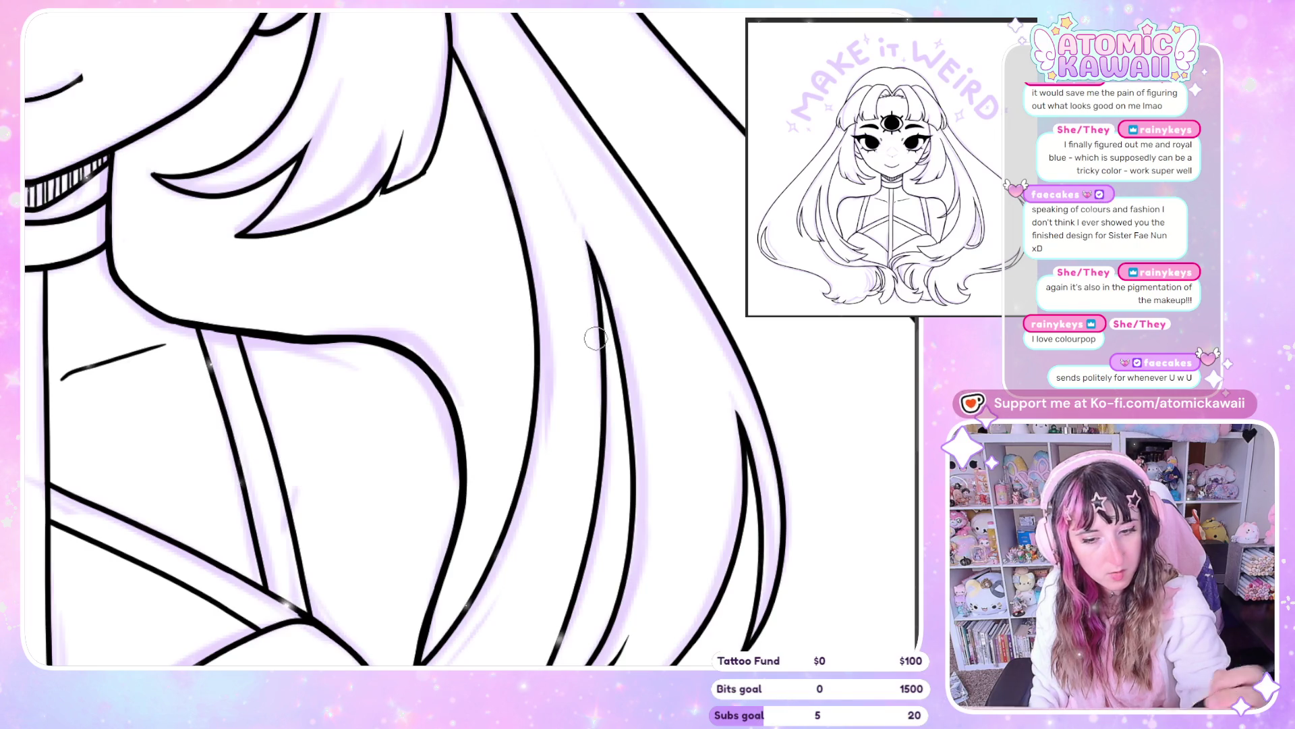
{"action": "scroll", "coordinate": [595, 338], "scroll_direction": "down", "scroll_amount": 5}
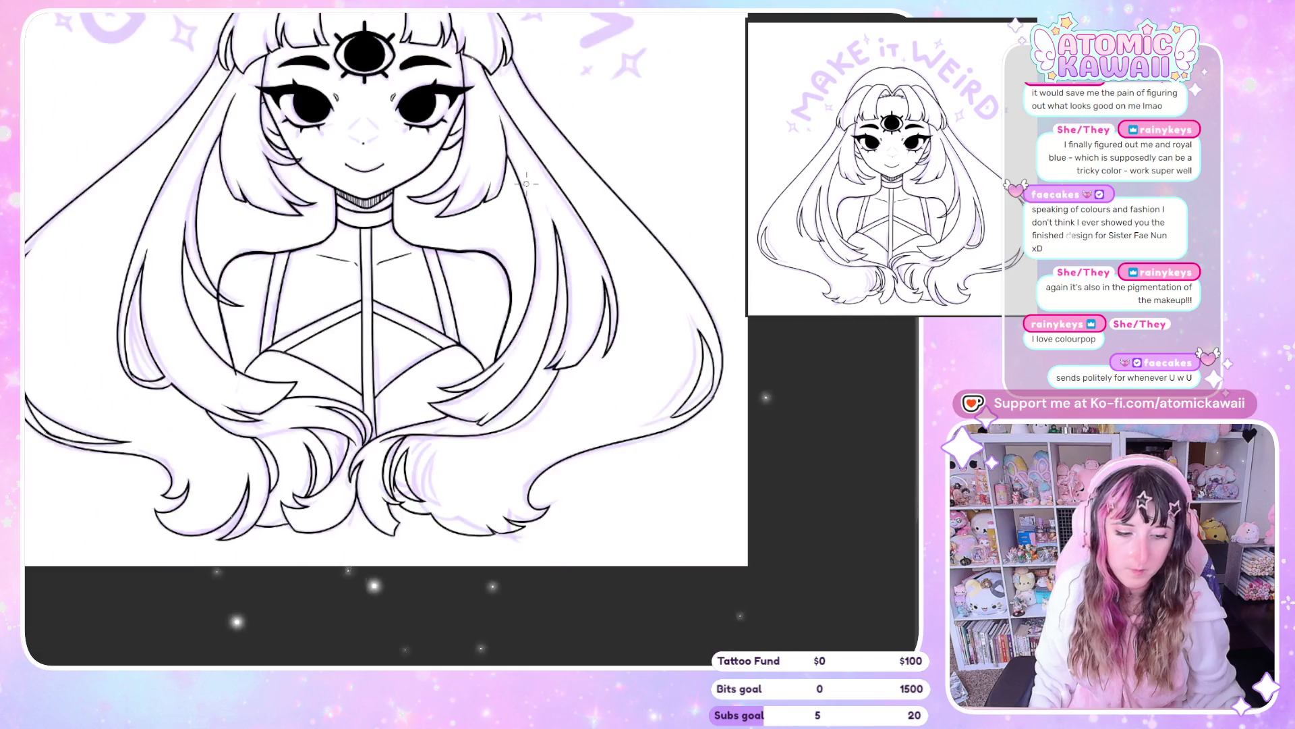
{"action": "scroll", "coordinate": [448, 555], "scroll_direction": "up", "scroll_amount": 5}
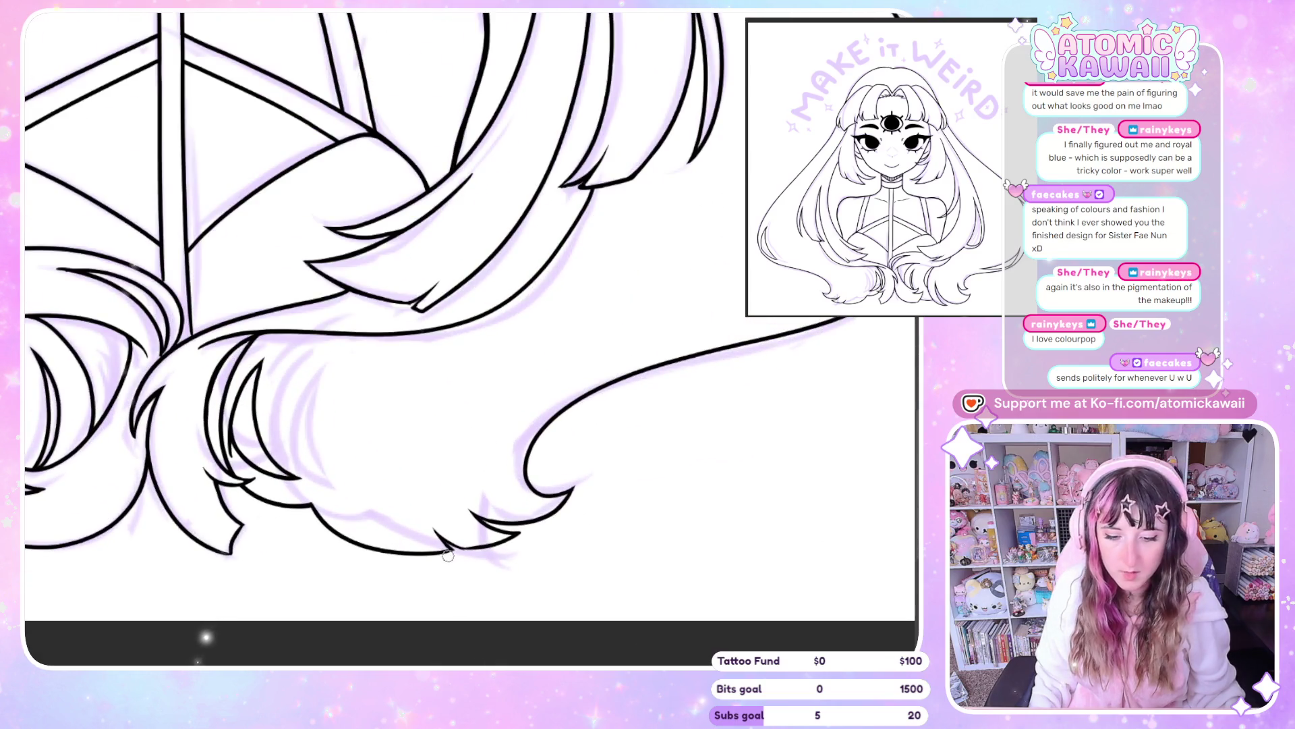
{"action": "scroll", "coordinate": [448, 555], "scroll_direction": "down", "scroll_amount": 3}
{"action": "scroll", "coordinate": [284, 338], "scroll_direction": "up", "scroll_amount": 5}
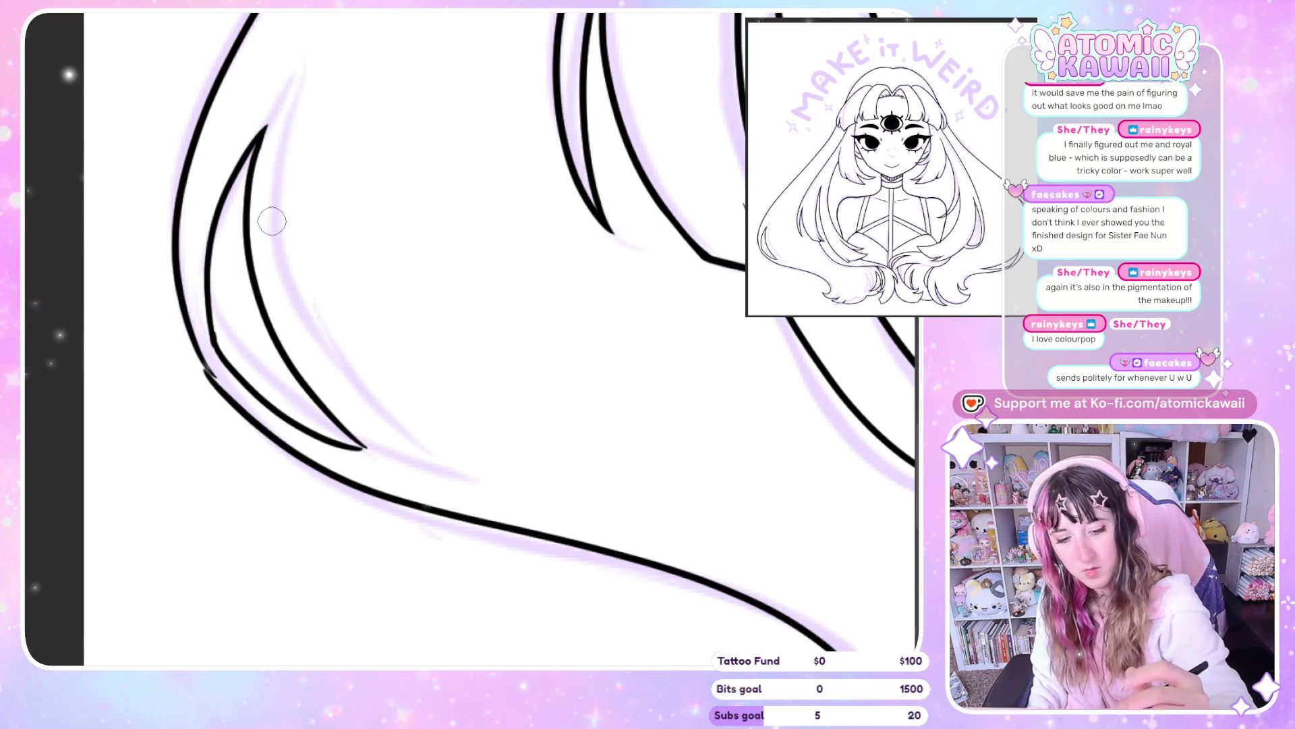
{"action": "key", "text": "h"}
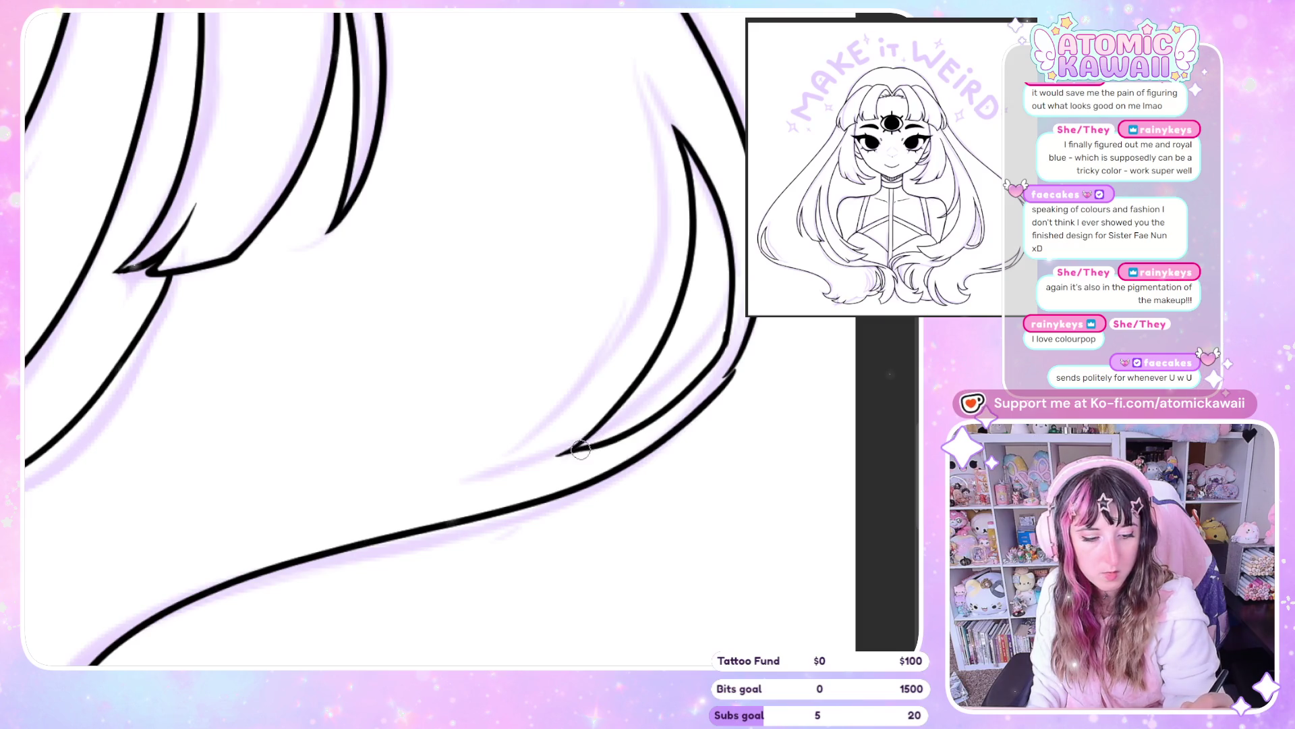
{"action": "key", "text": "h"}
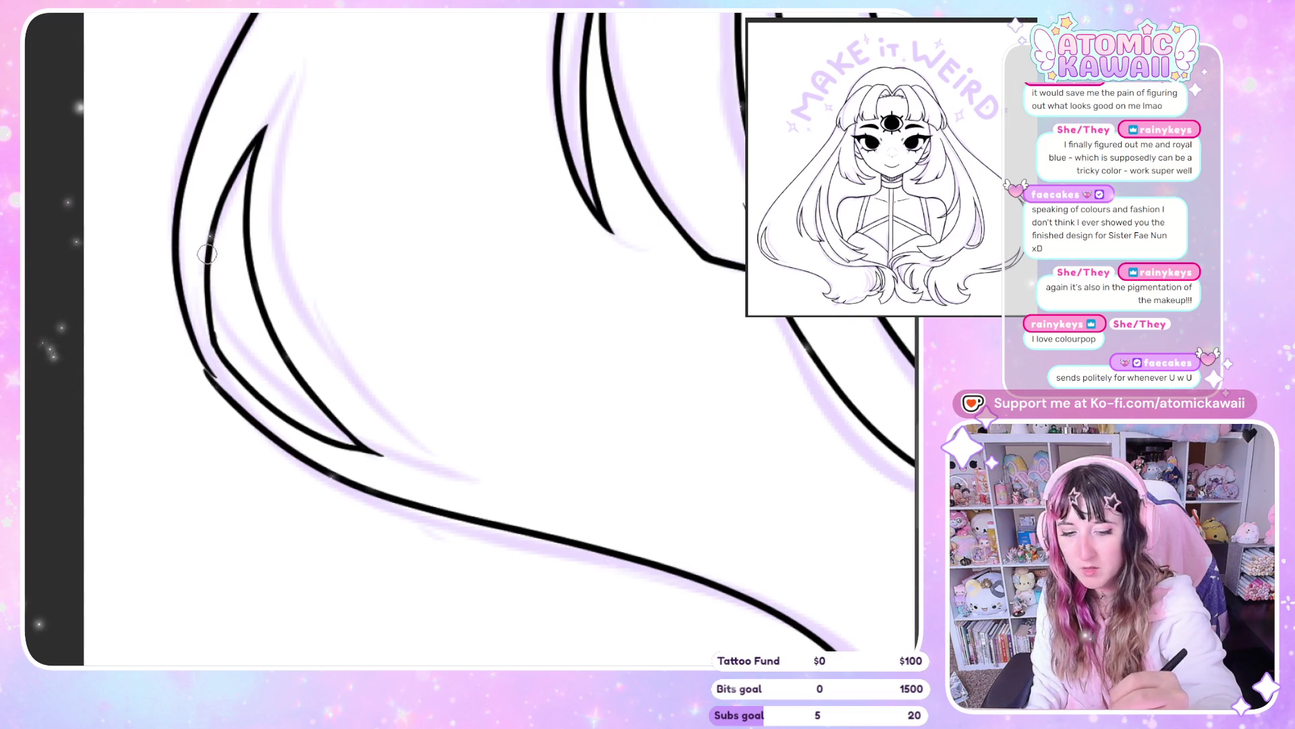
{"action": "left_click_drag", "start_coordinate": [178, 317], "coordinate": [215, 376]}
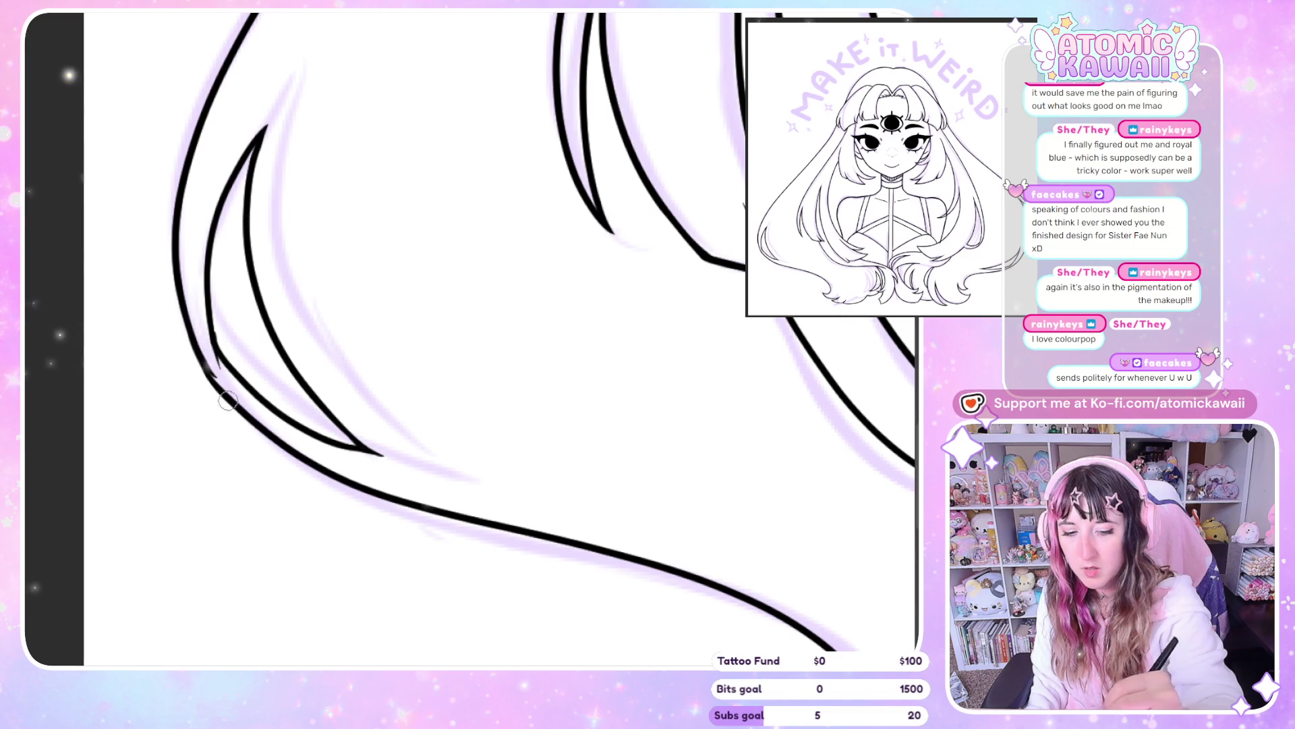
{"action": "key", "text": "m"}
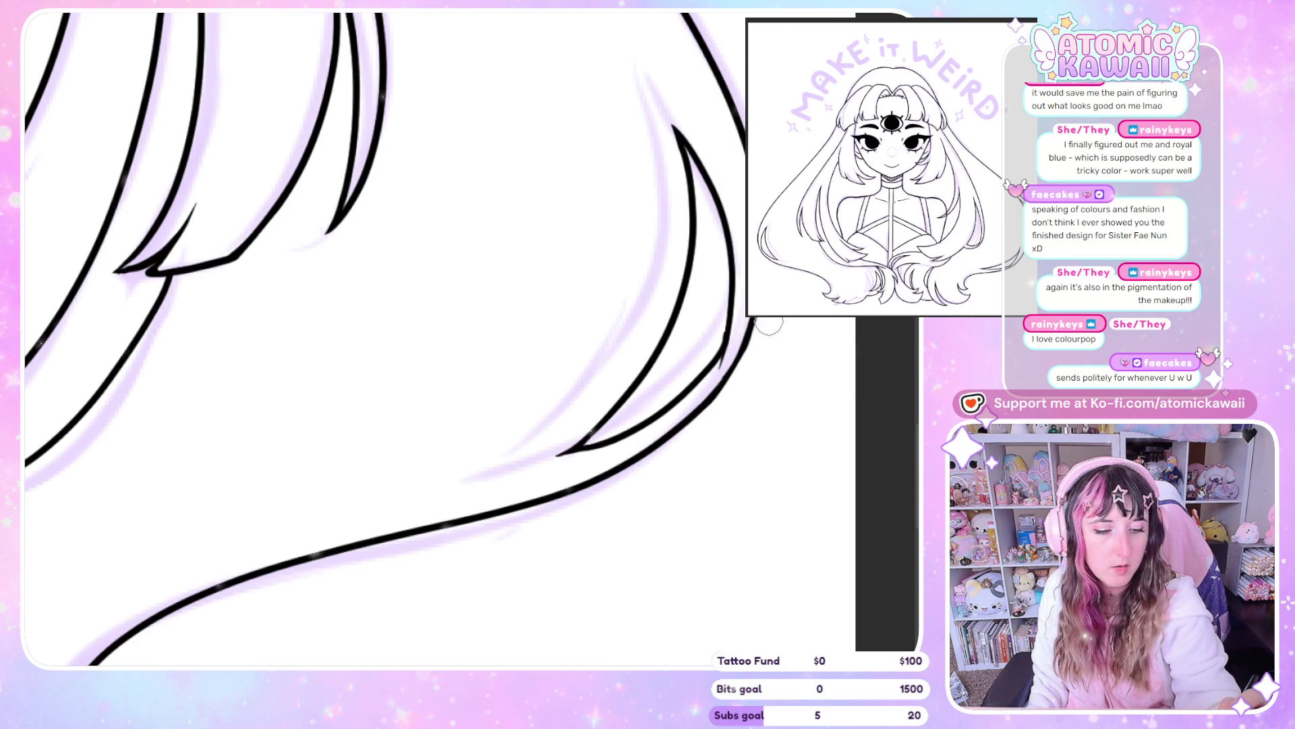
{"action": "key", "text": "m"}
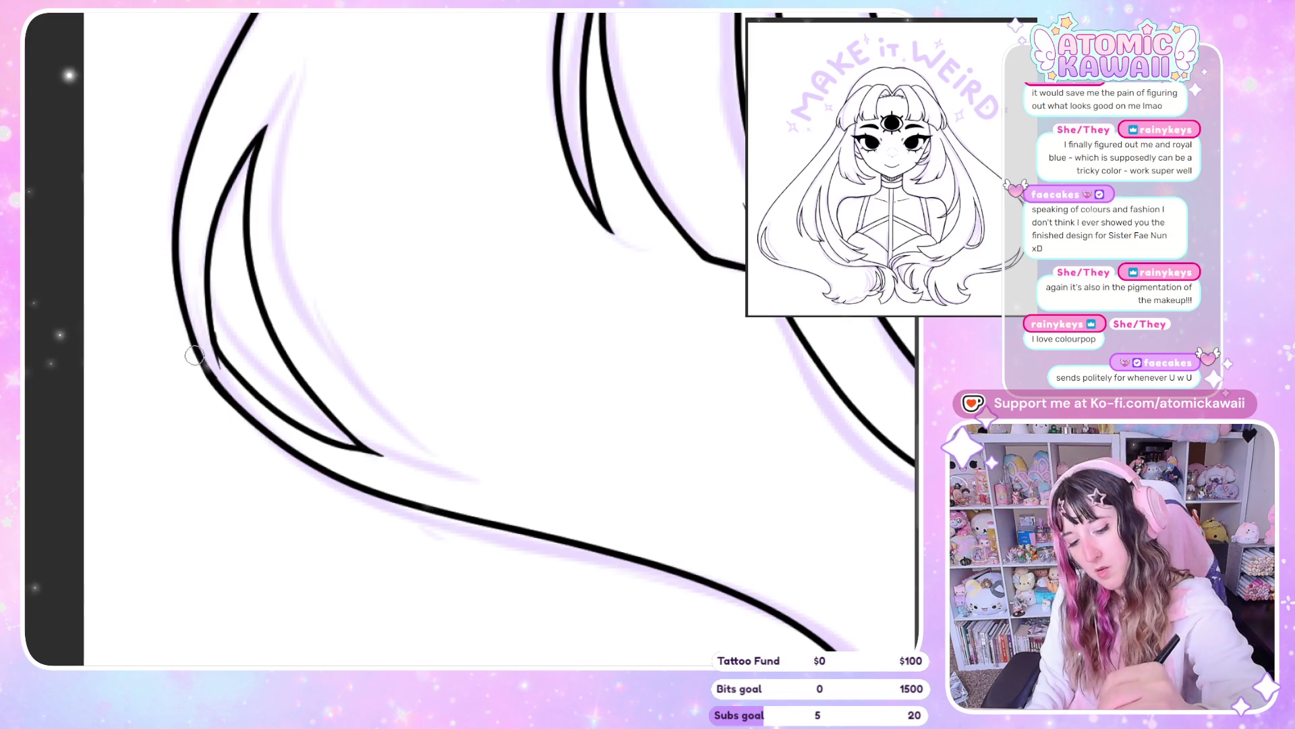
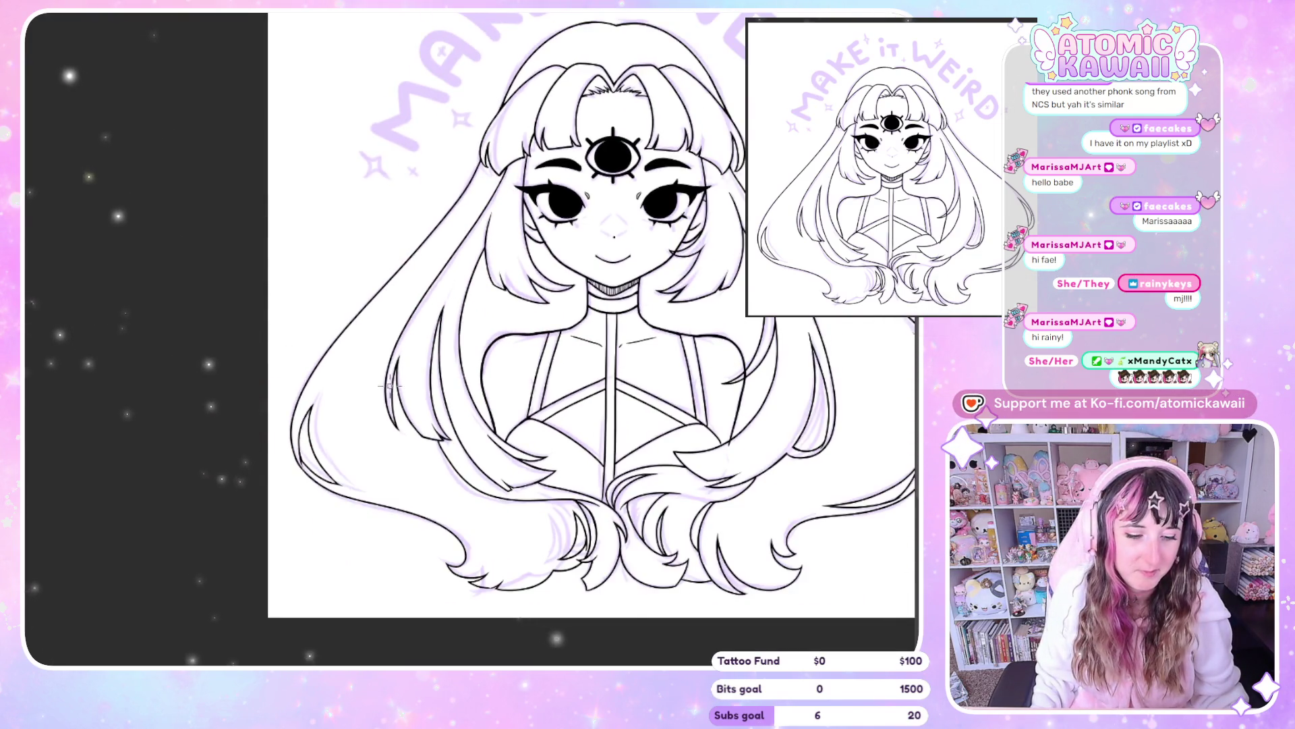
Mirror the canvas view and scroll around to check the drawing
{"action": "scroll", "coordinate": [627, 364], "scroll_direction": "down", "scroll_amount": 2}
{"action": "key", "text": "h"}
{"action": "scroll", "coordinate": [622, 364], "scroll_direction": "down", "scroll_amount": 2}
{"action": "key", "text": "h"}
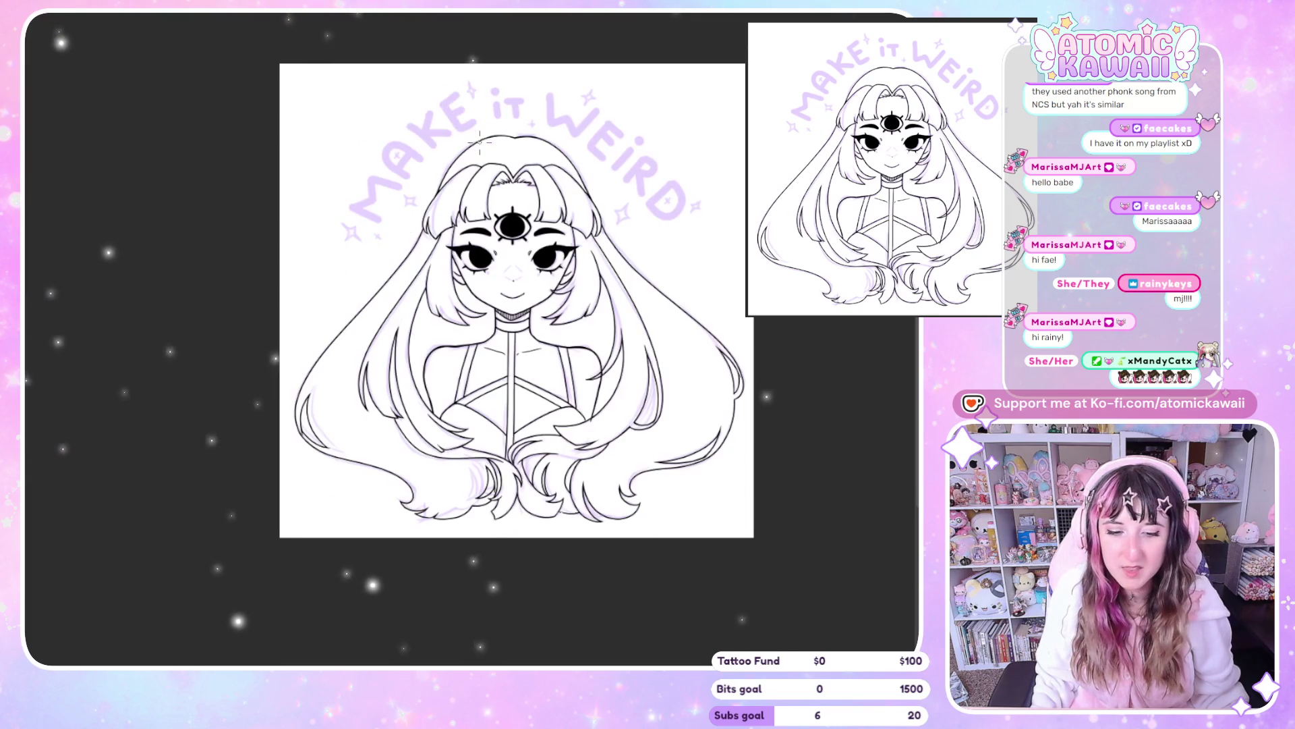
{"action": "scroll", "coordinate": [621, 364], "scroll_direction": "up", "scroll_amount": 2}
{"action": "scroll", "coordinate": [622, 364], "scroll_direction": "up", "scroll_amount": 2}
{"action": "scroll", "coordinate": [377, 447], "scroll_direction": "up", "scroll_amount": 1}
{"action": "scroll", "coordinate": [377, 447], "scroll_direction": "up", "scroll_amount": 1}
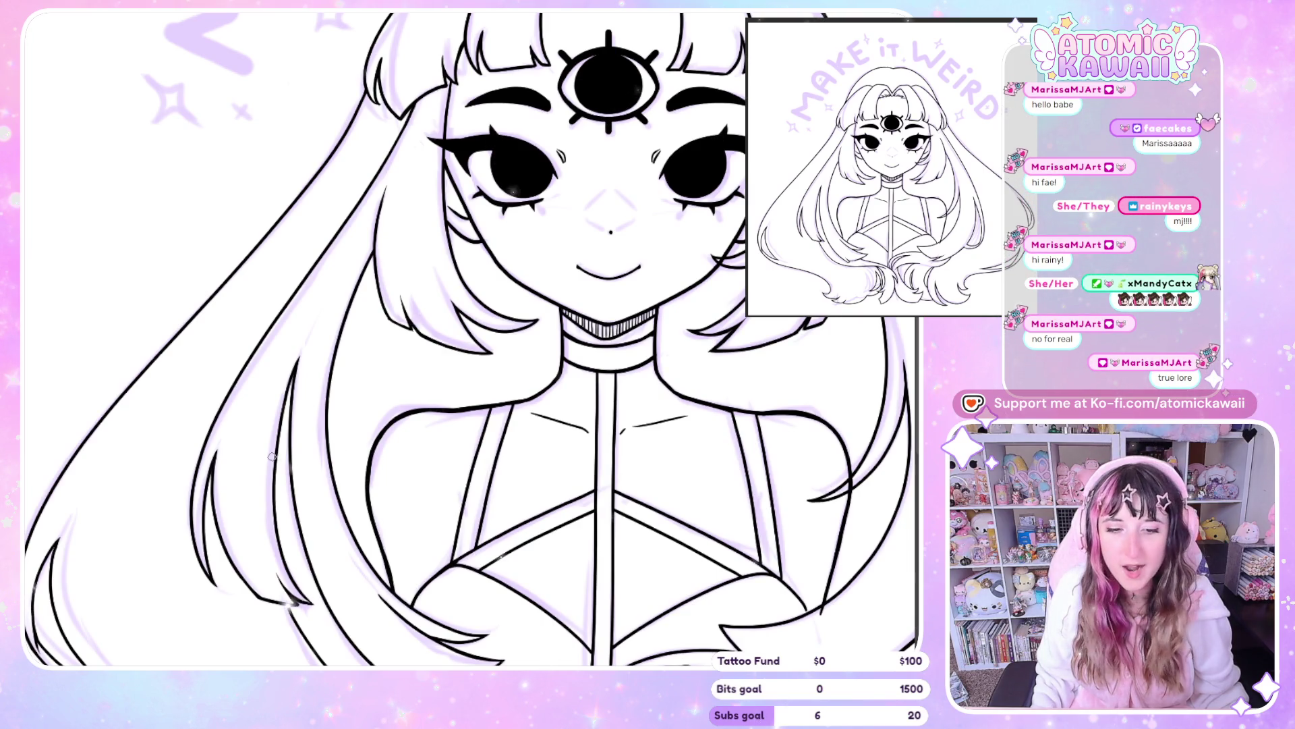
{"action": "scroll", "coordinate": [227, 540], "scroll_direction": "down", "scroll_amount": 2}
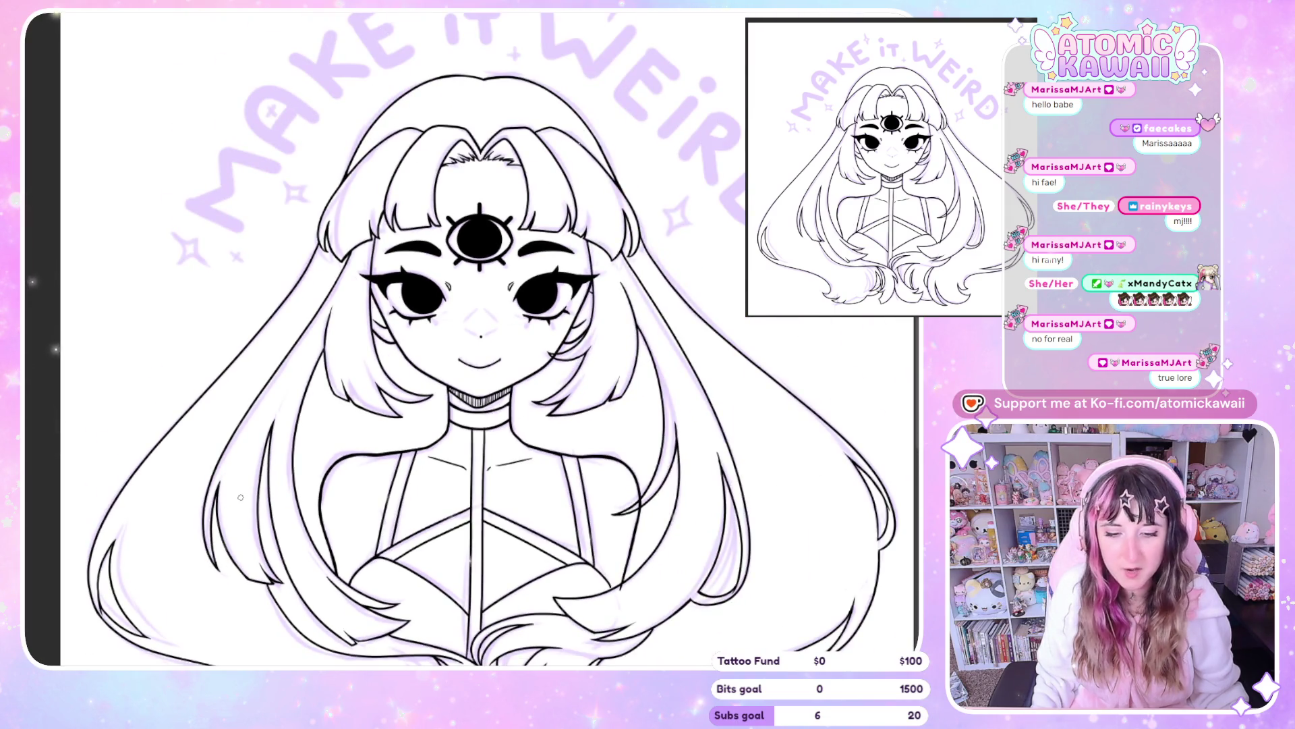
{"action": "scroll", "coordinate": [241, 497], "scroll_direction": "down", "scroll_amount": 2}
{"action": "scroll", "coordinate": [359, 485], "scroll_direction": "down", "scroll_amount": 2}
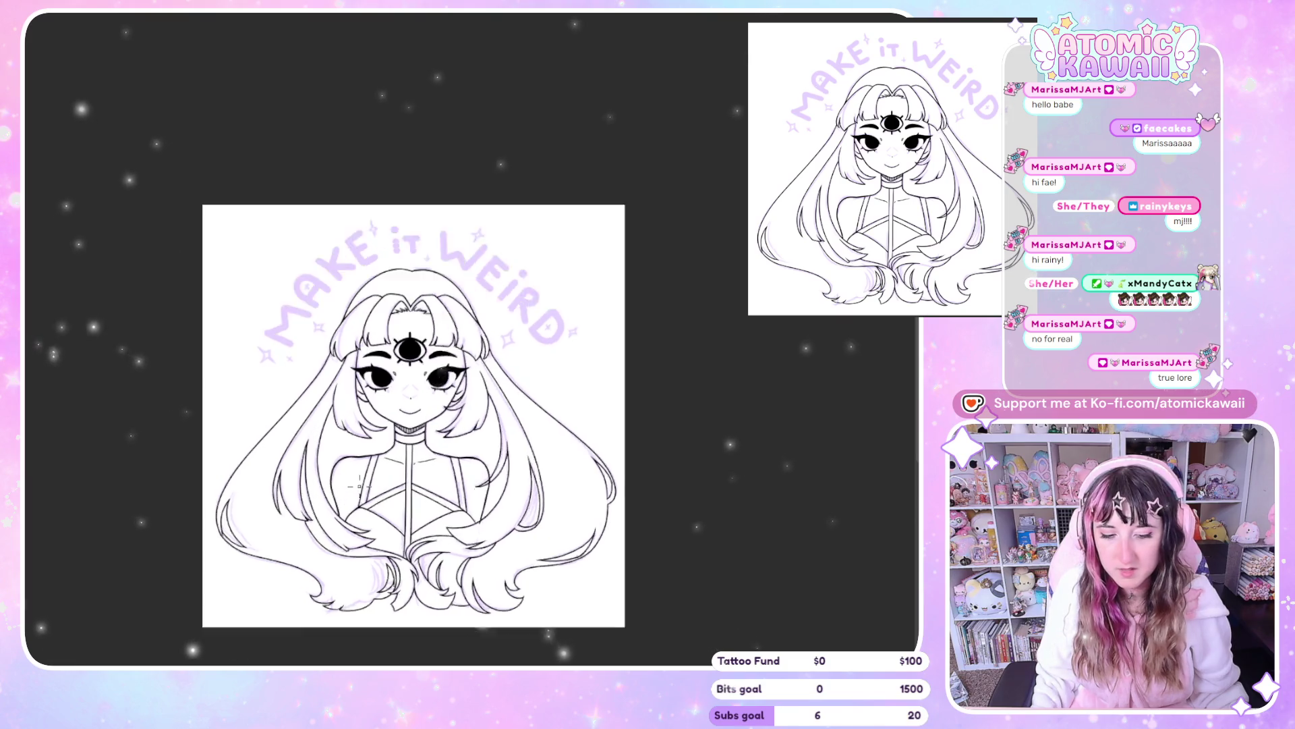
{"action": "scroll", "coordinate": [377, 459], "scroll_direction": "up", "scroll_amount": 2}
{"action": "scroll", "coordinate": [398, 418], "scroll_direction": "up", "scroll_amount": 2}
{"action": "scroll", "coordinate": [418, 371], "scroll_direction": "up", "scroll_amount": 3}
{"action": "scroll", "coordinate": [438, 322], "scroll_direction": "up", "scroll_amount": 2}
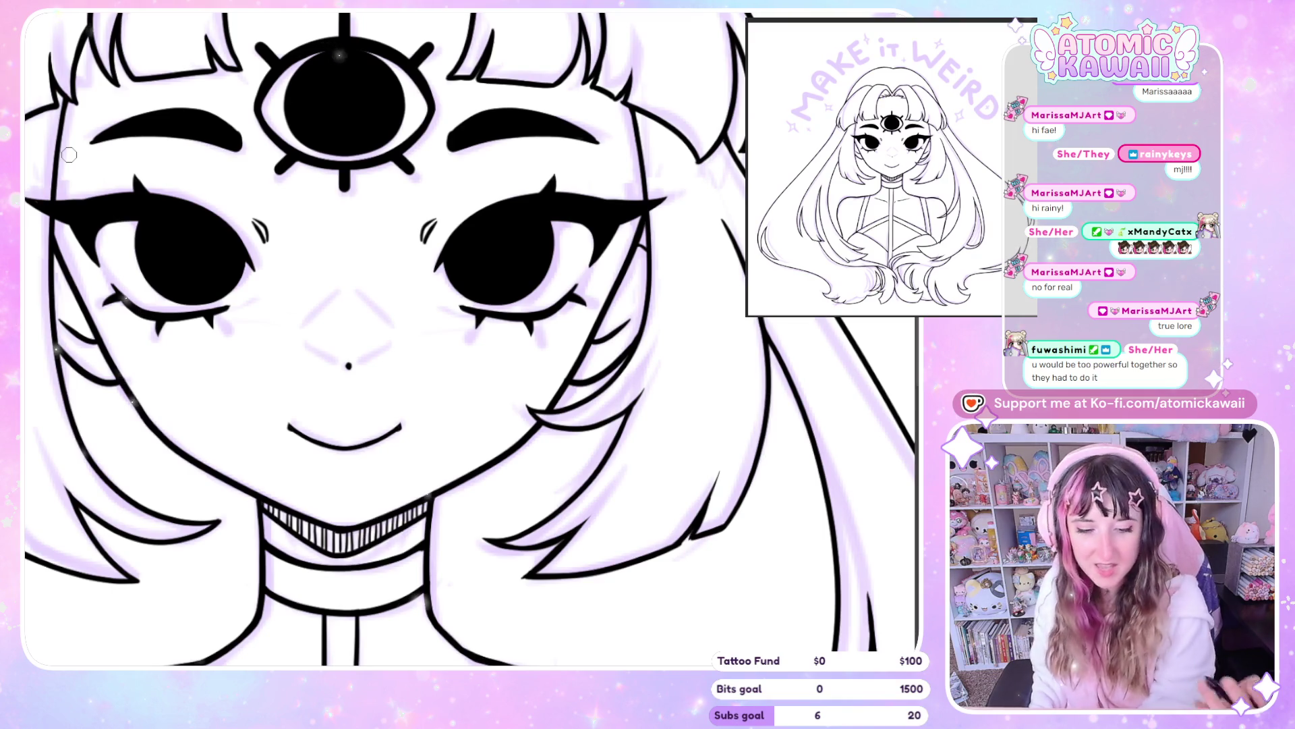
{"action": "scroll", "coordinate": [496, 193], "scroll_direction": "down", "scroll_amount": 5}
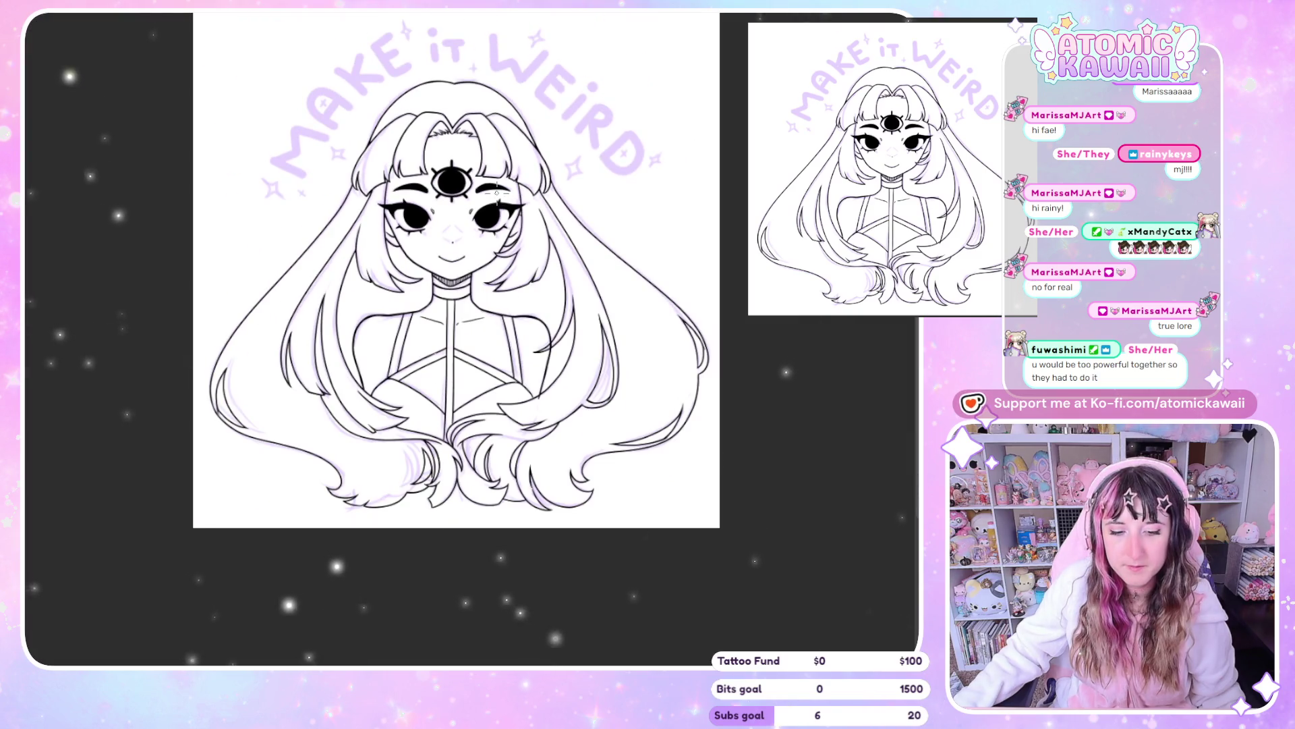
{"action": "scroll", "coordinate": [365, 571], "scroll_direction": "up", "scroll_amount": 5}
{"action": "scroll", "coordinate": [383, 570], "scroll_direction": "up", "scroll_amount": 3}
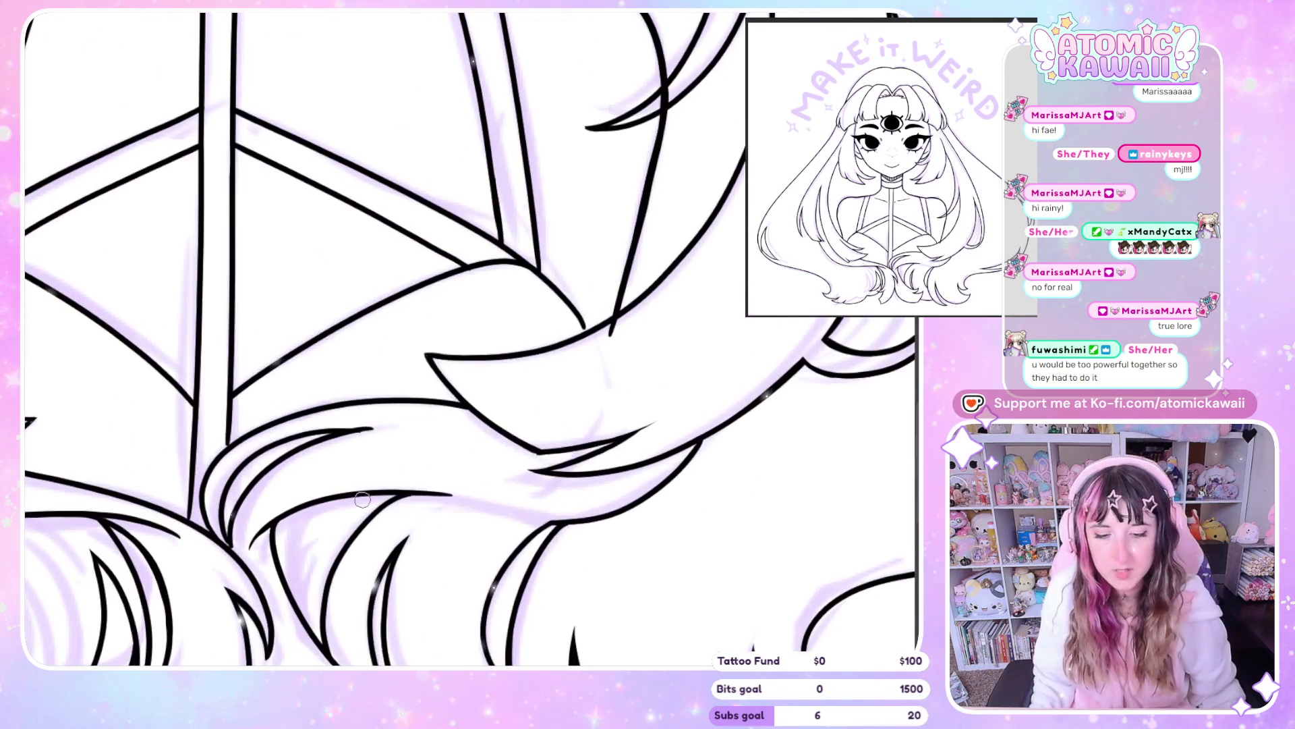
{"action": "scroll", "coordinate": [344, 317], "scroll_direction": "up", "scroll_amount": 3}
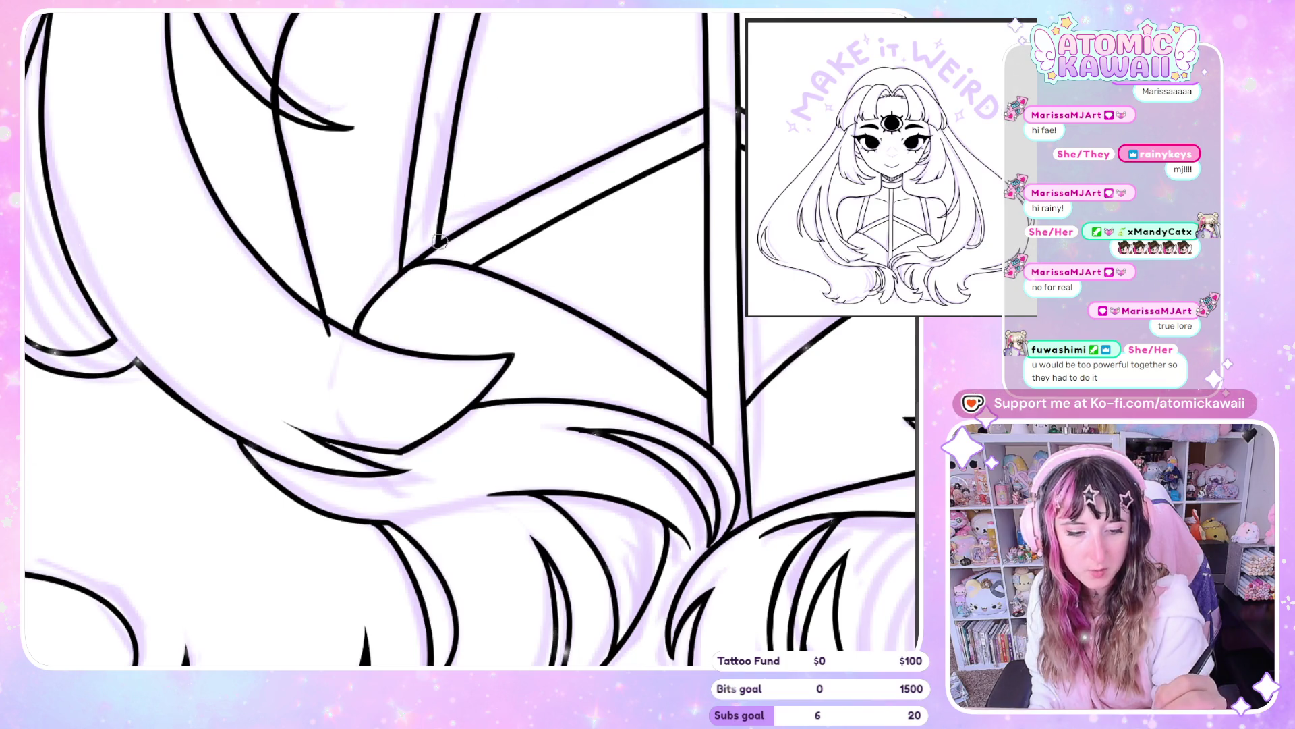
Check the hair junction in mirrored view, then extend the thin vertical strap line down the chest
{"action": "key", "text": "h"}
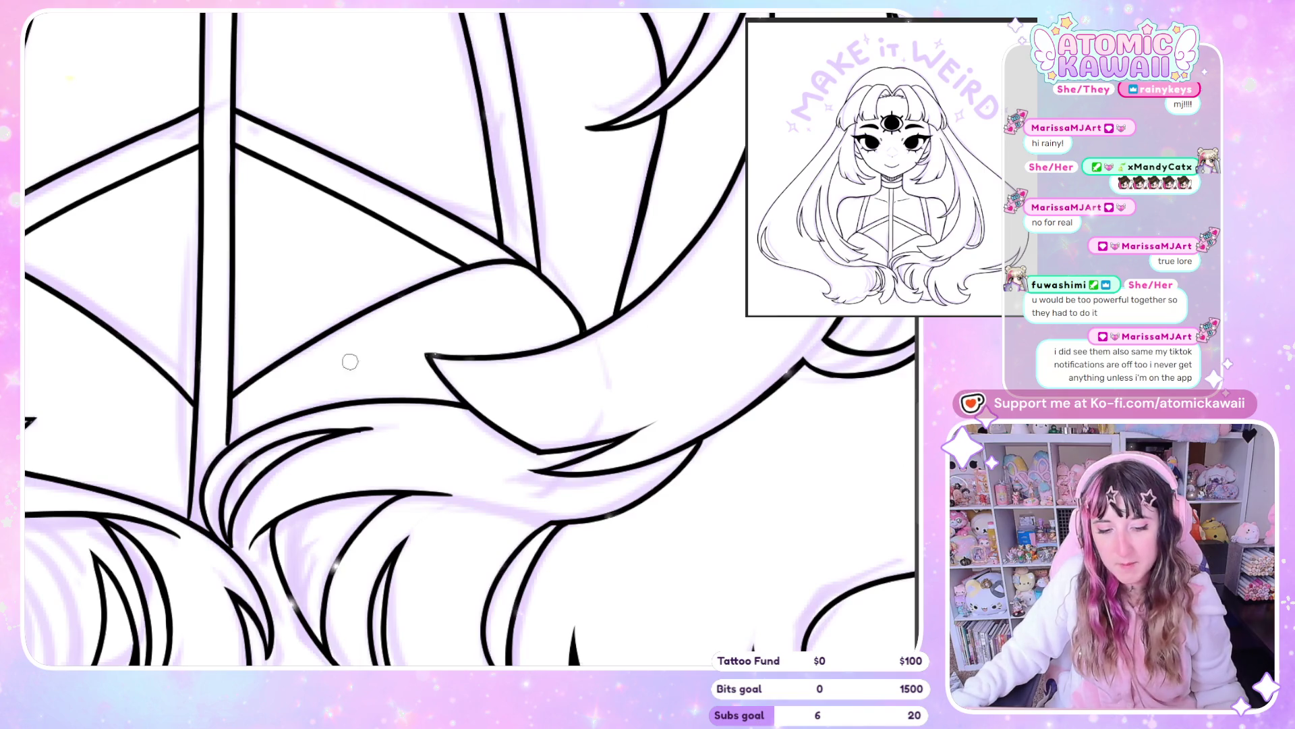
{"action": "left_click_drag", "start_coordinate": [347, 363], "coordinate": [465, 292]}
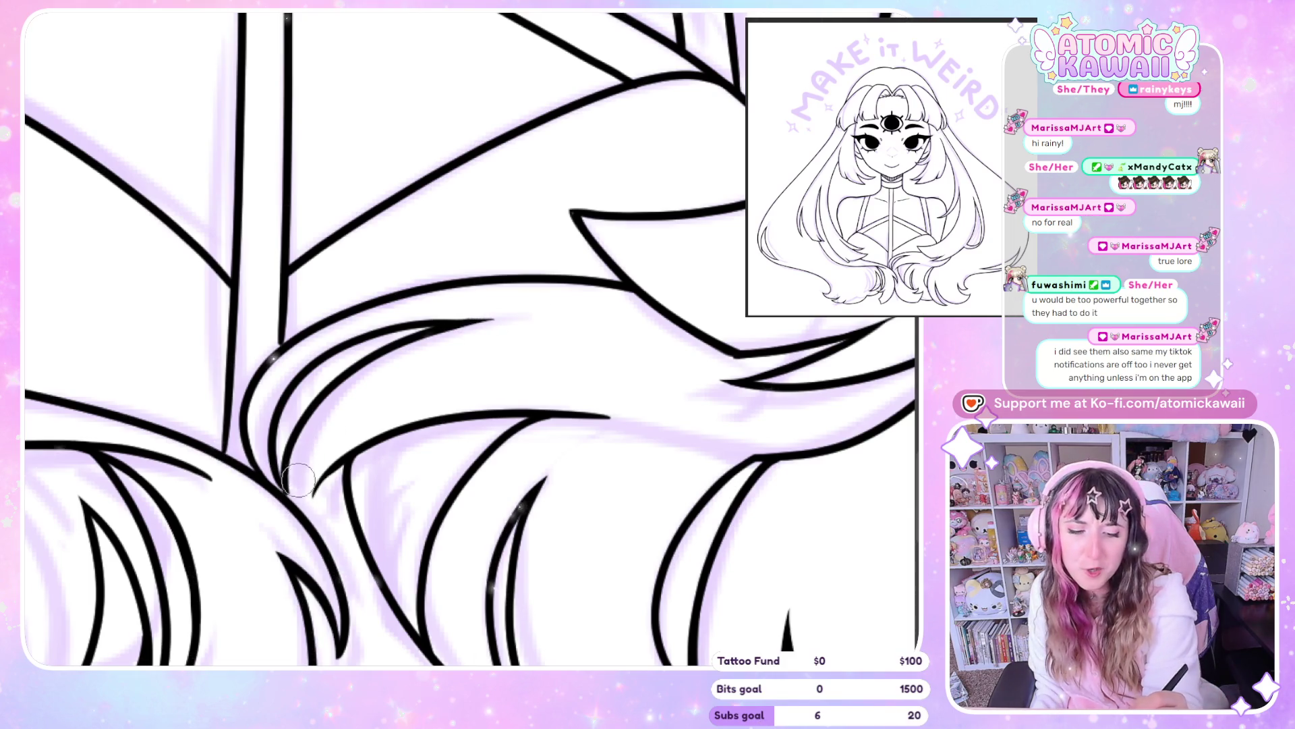
{"action": "key", "text": "h"}
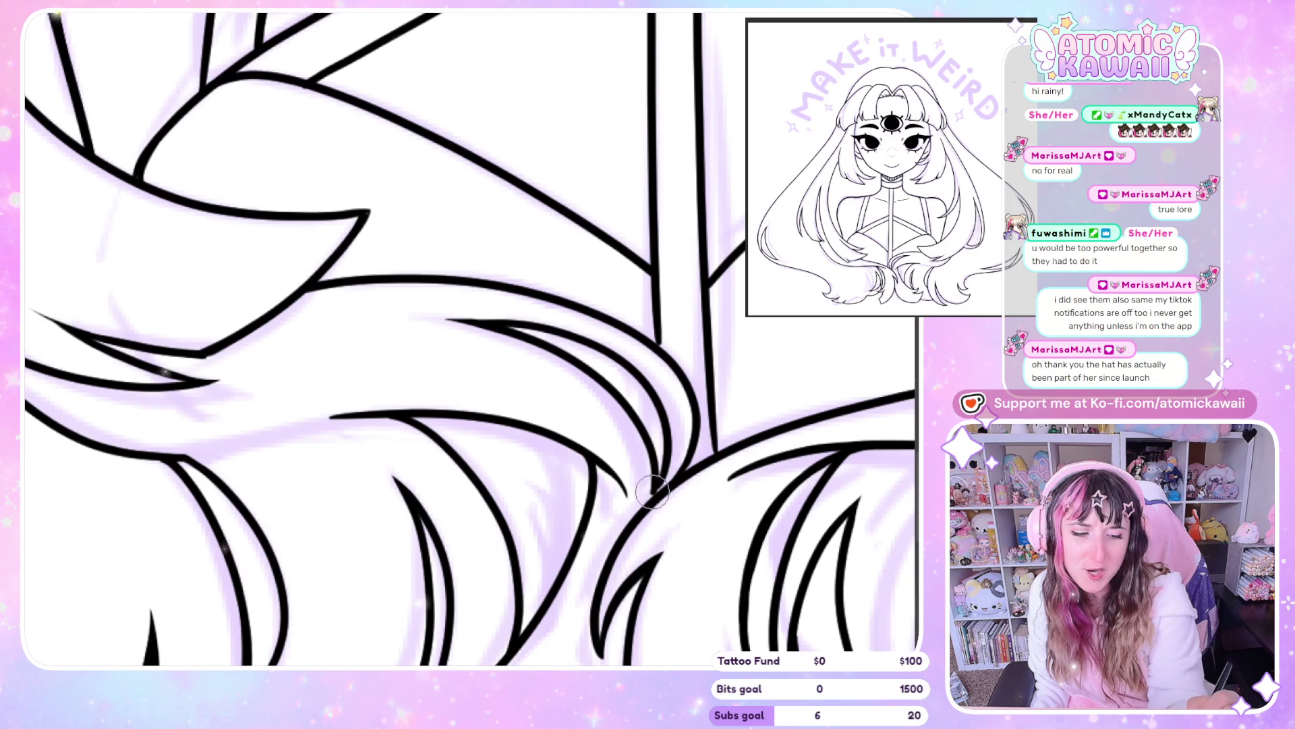
{"action": "key", "text": "h"}
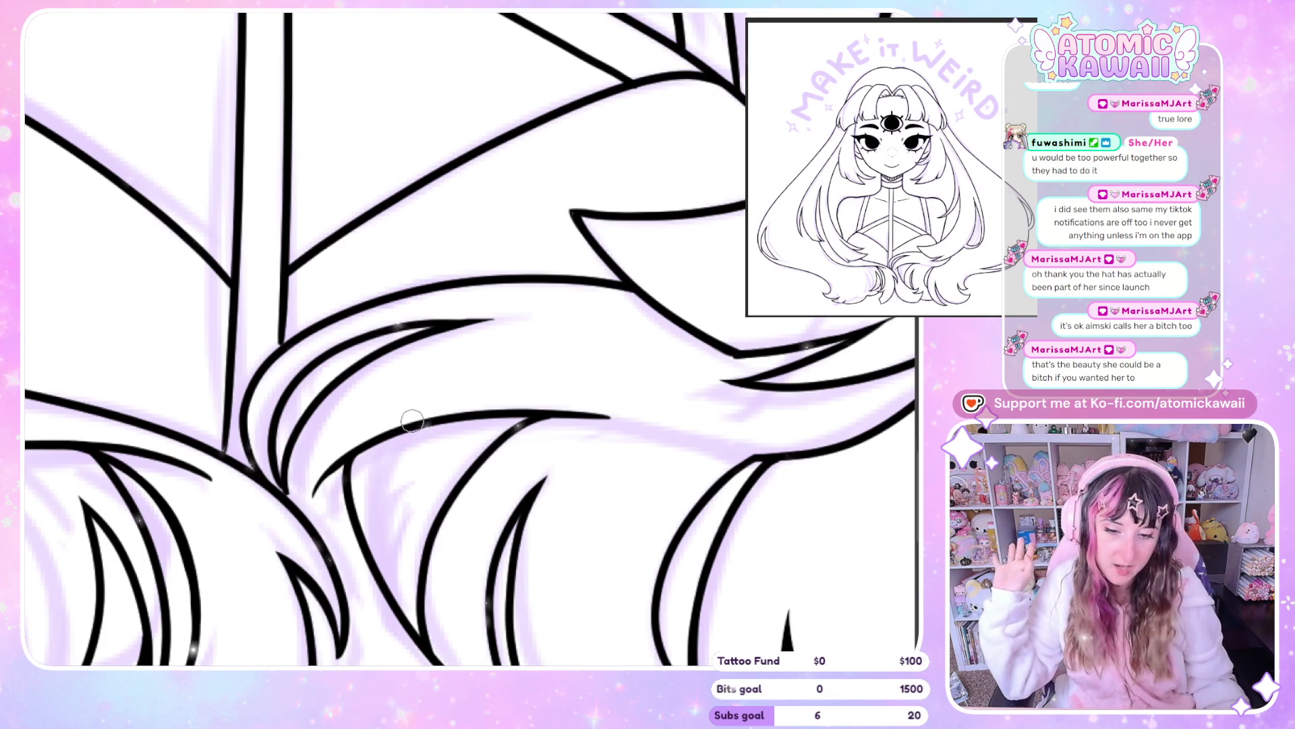
{"action": "scroll", "coordinate": [411, 421], "scroll_direction": "down", "scroll_amount": 2}
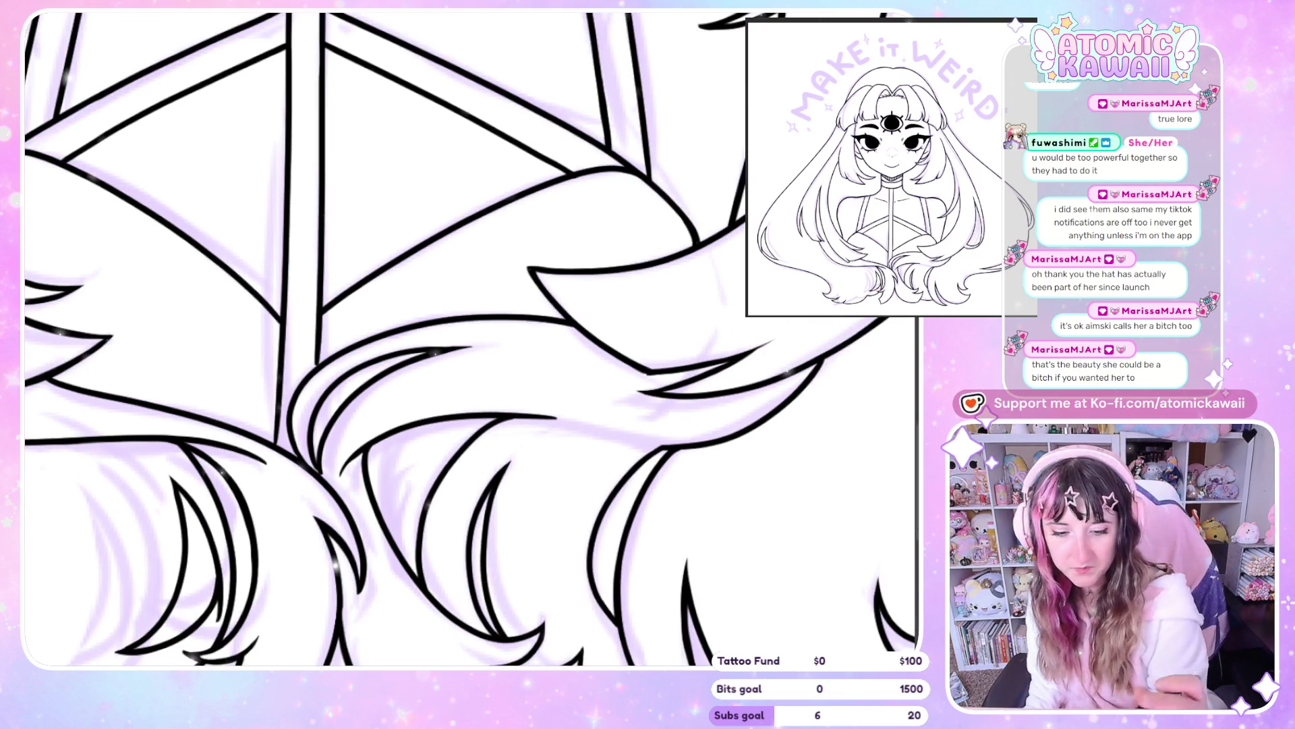
{"action": "left_click_drag", "start_coordinate": [286, 317], "coordinate": [278, 435]}
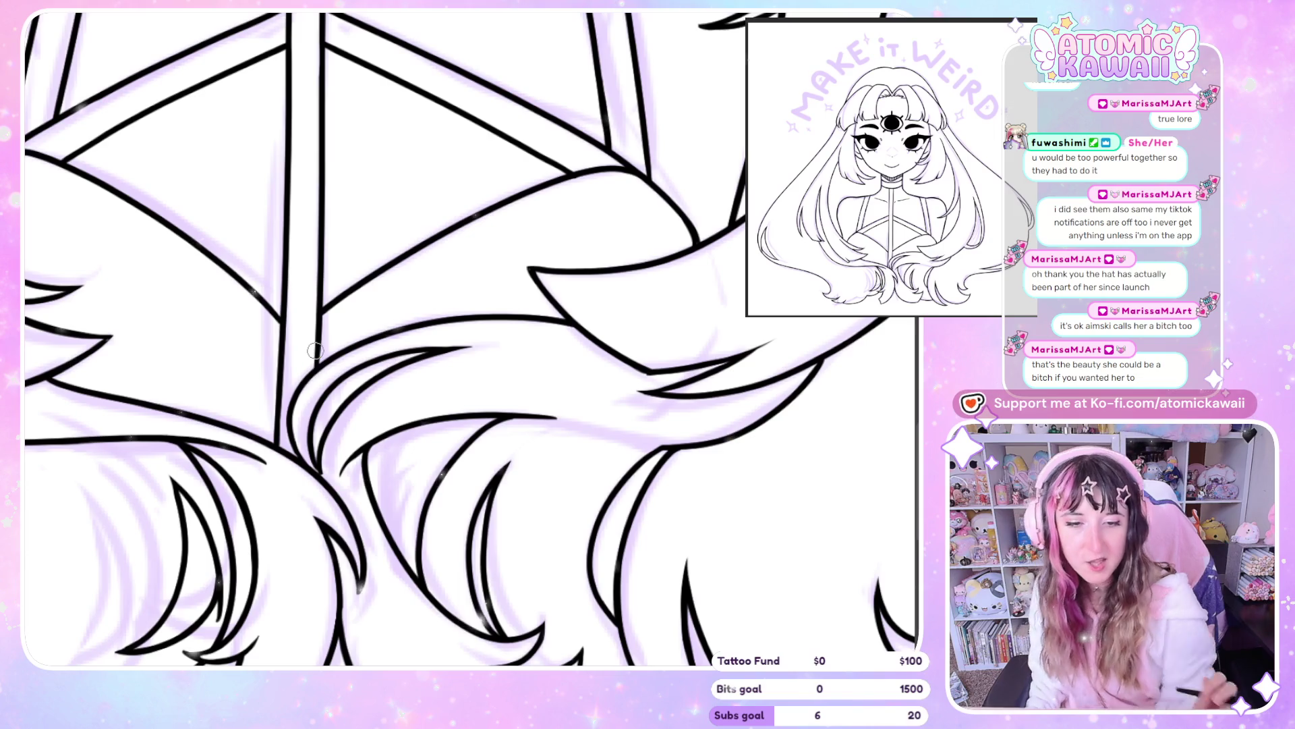
{"action": "key", "text": "ctrl+minus"}
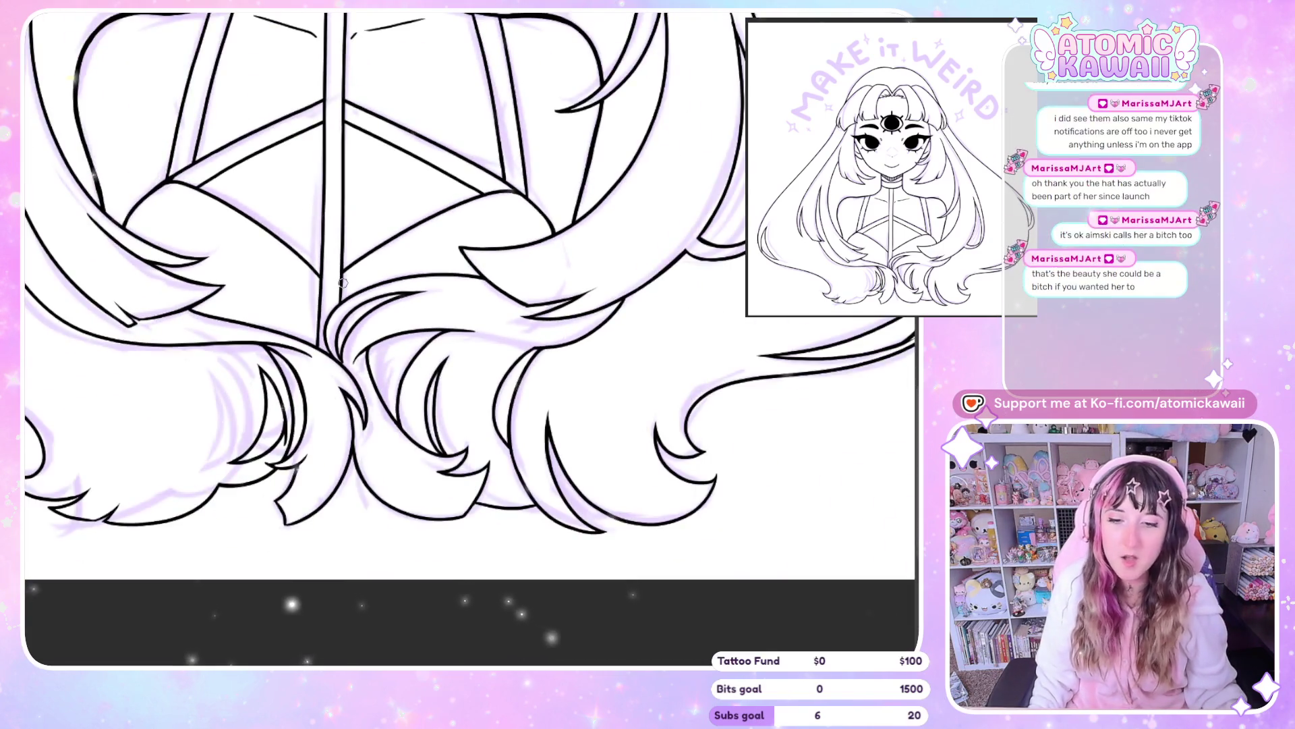
Zoom out to the whole illustration, then zoom back in toward the face and lettering
{"action": "key", "text": "ctrl+minus"}
{"action": "key", "text": "ctrl+minus"}
{"action": "key", "text": "ctrl+minus"}
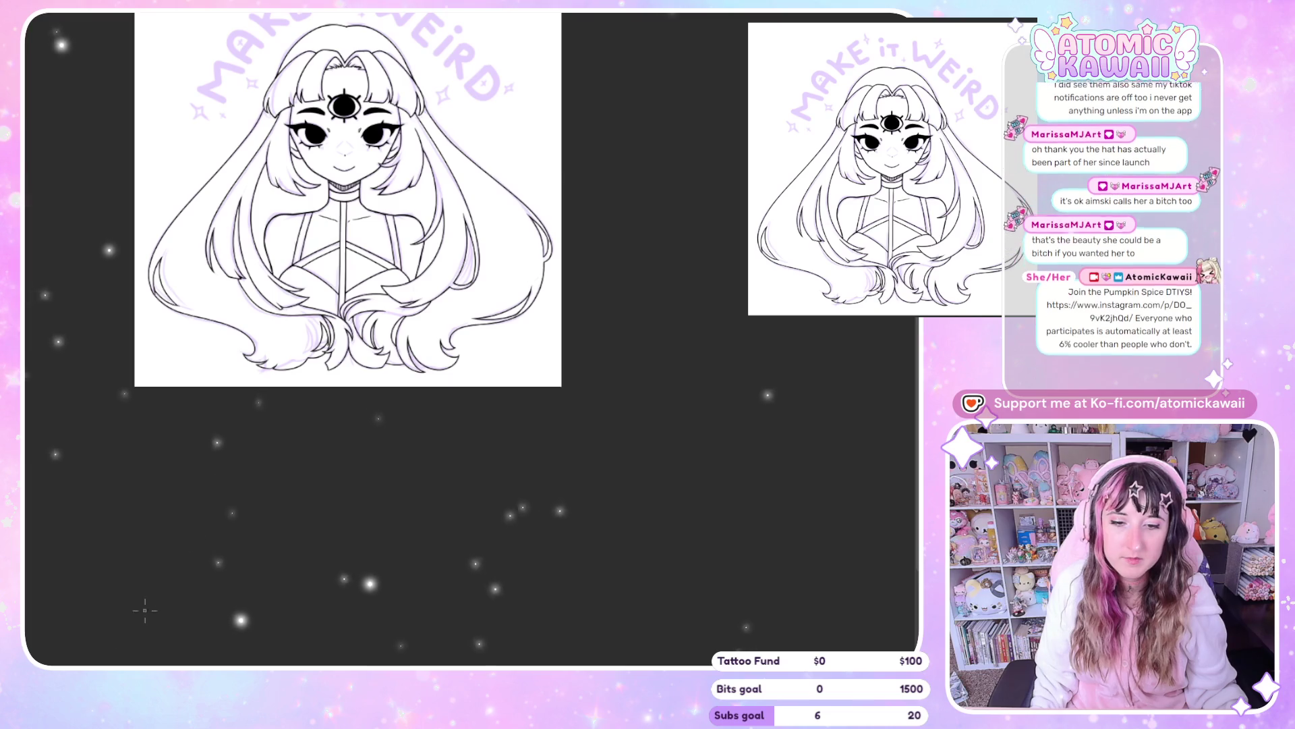
{"action": "key", "text": "ctrl+minus"}
{"action": "key", "text": "ctrl+plus"}
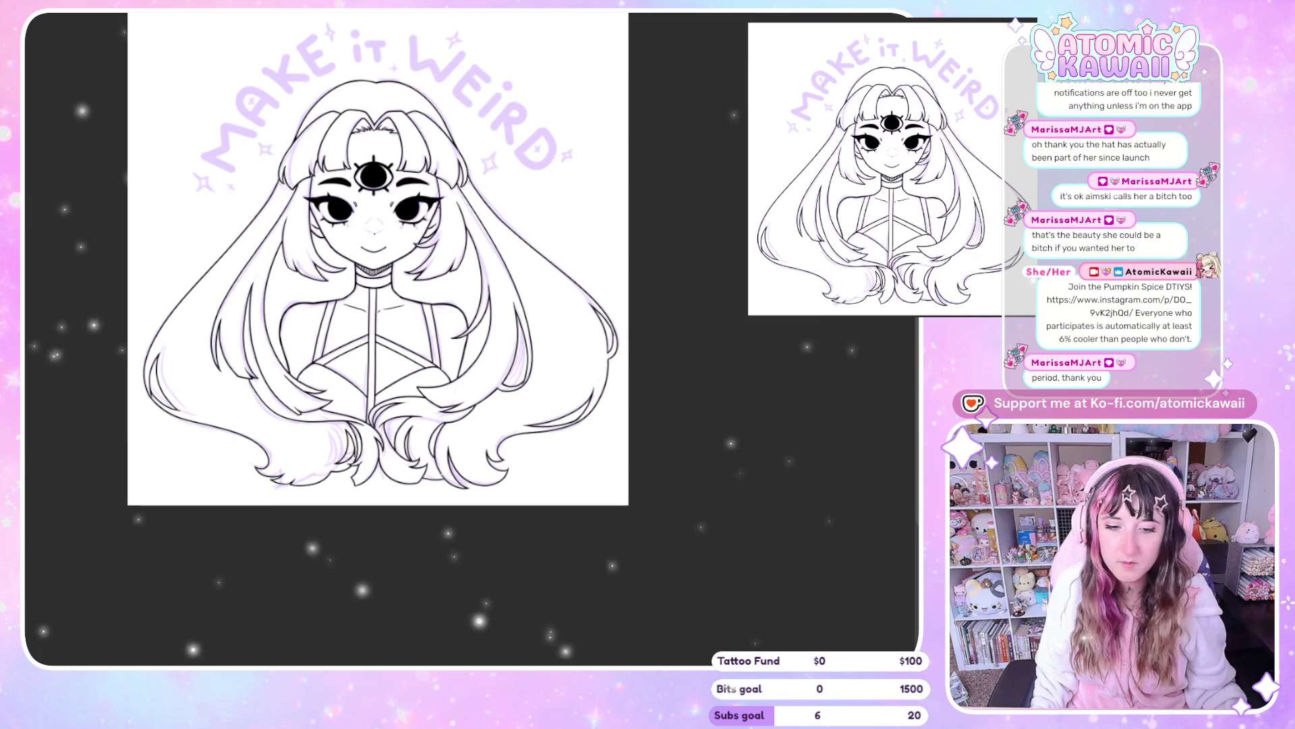
{"action": "key", "text": "ctrl+plus"}
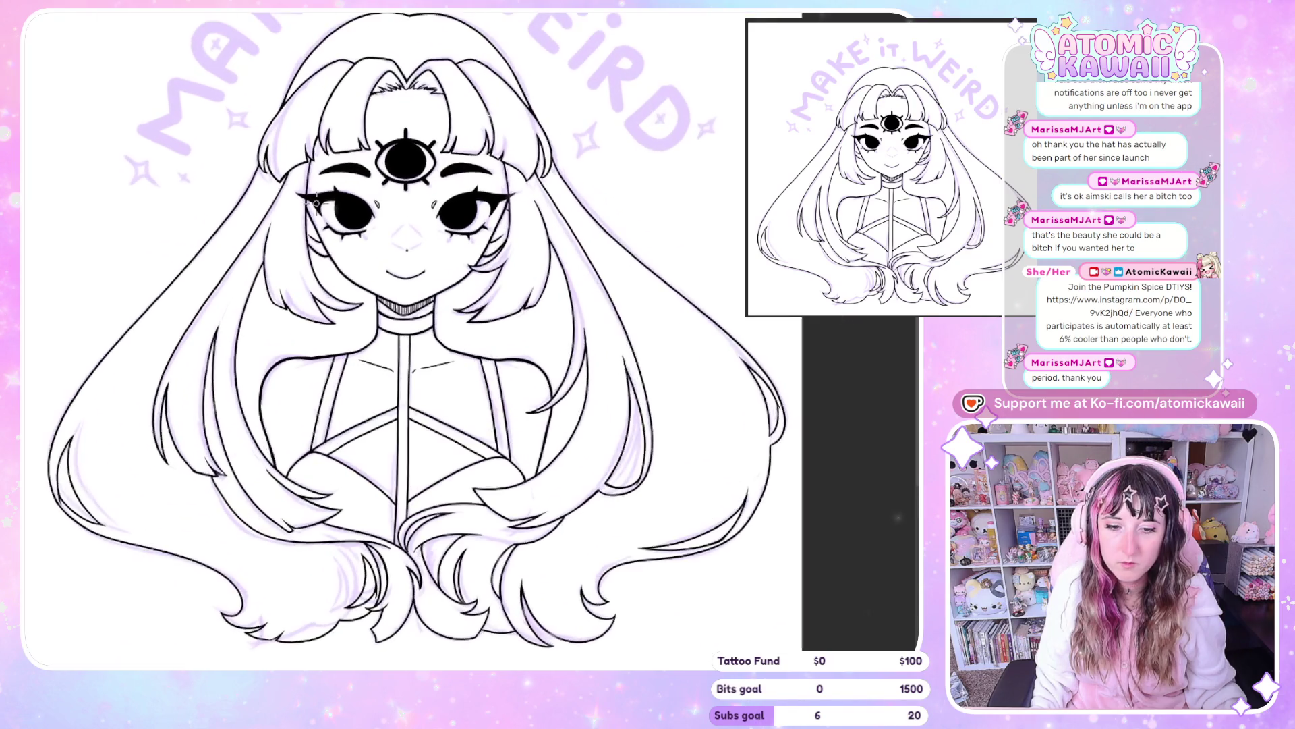
{"action": "key", "text": "ctrl+plus"}
{"action": "key", "text": "ctrl+plus"}
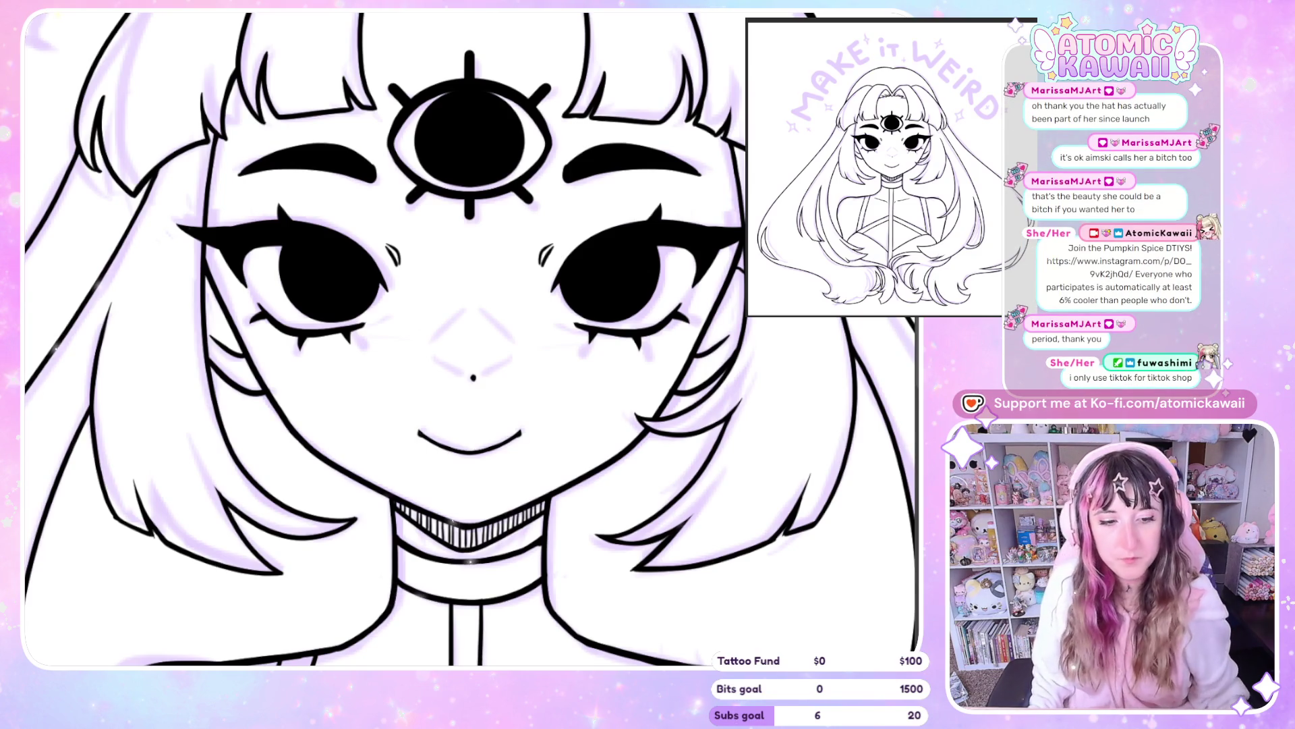
{"action": "scroll", "coordinate": [275, 274], "scroll_direction": "down", "scroll_amount": 5}
{"action": "scroll", "coordinate": [400, 221], "scroll_direction": "up", "scroll_amount": 1}
{"action": "scroll", "coordinate": [400, 221], "scroll_direction": "up", "scroll_amount": 2}
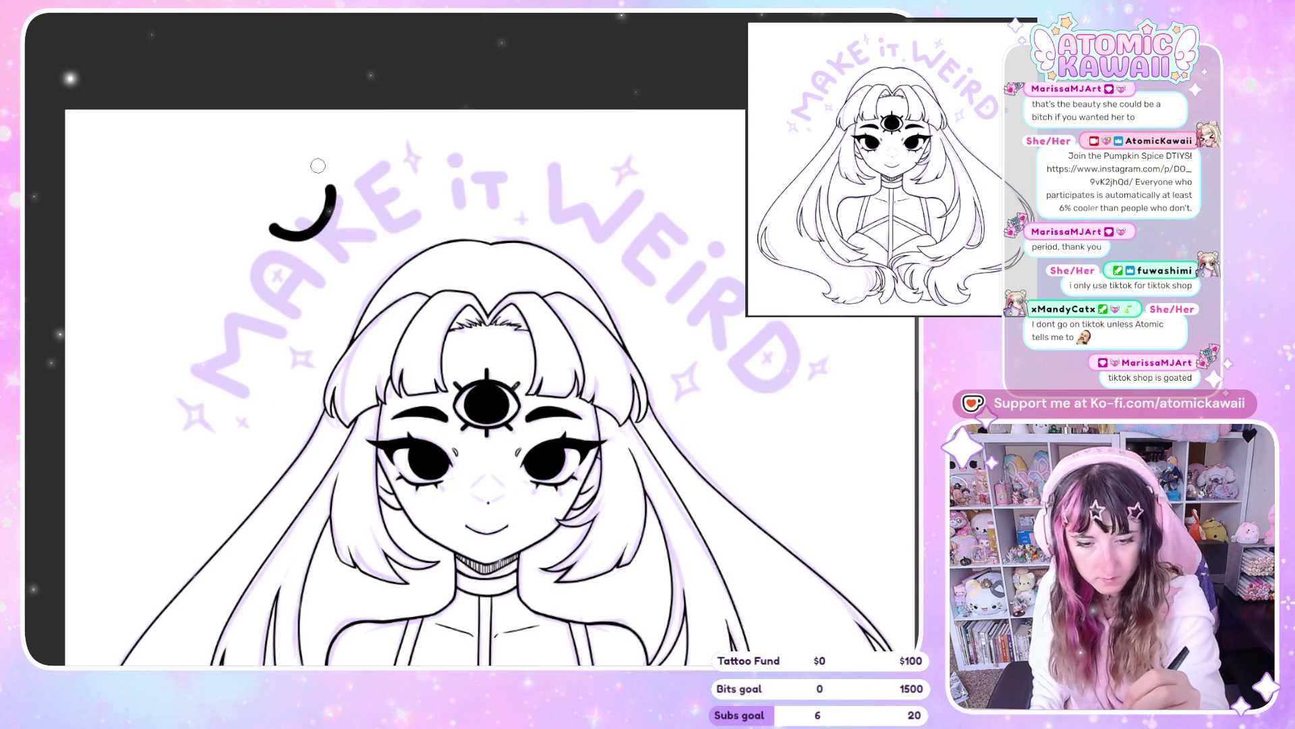
Undo the stray curved stroke and bring the MAKE lettering into close view
{"action": "key", "text": "ctrl+z"}
{"action": "scroll", "coordinate": [821, 326], "scroll_direction": "down", "scroll_amount": 2}
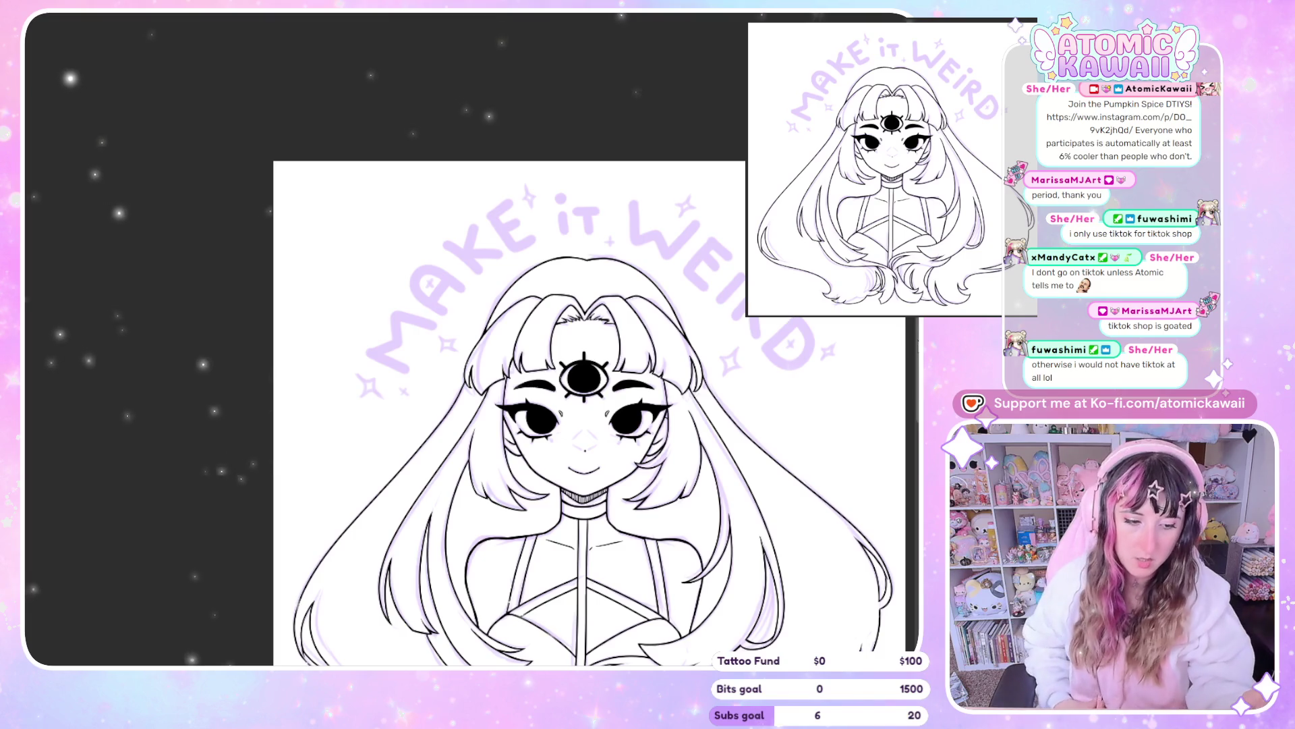
{"action": "scroll", "coordinate": [587, 412], "scroll_direction": "up", "scroll_amount": 1}
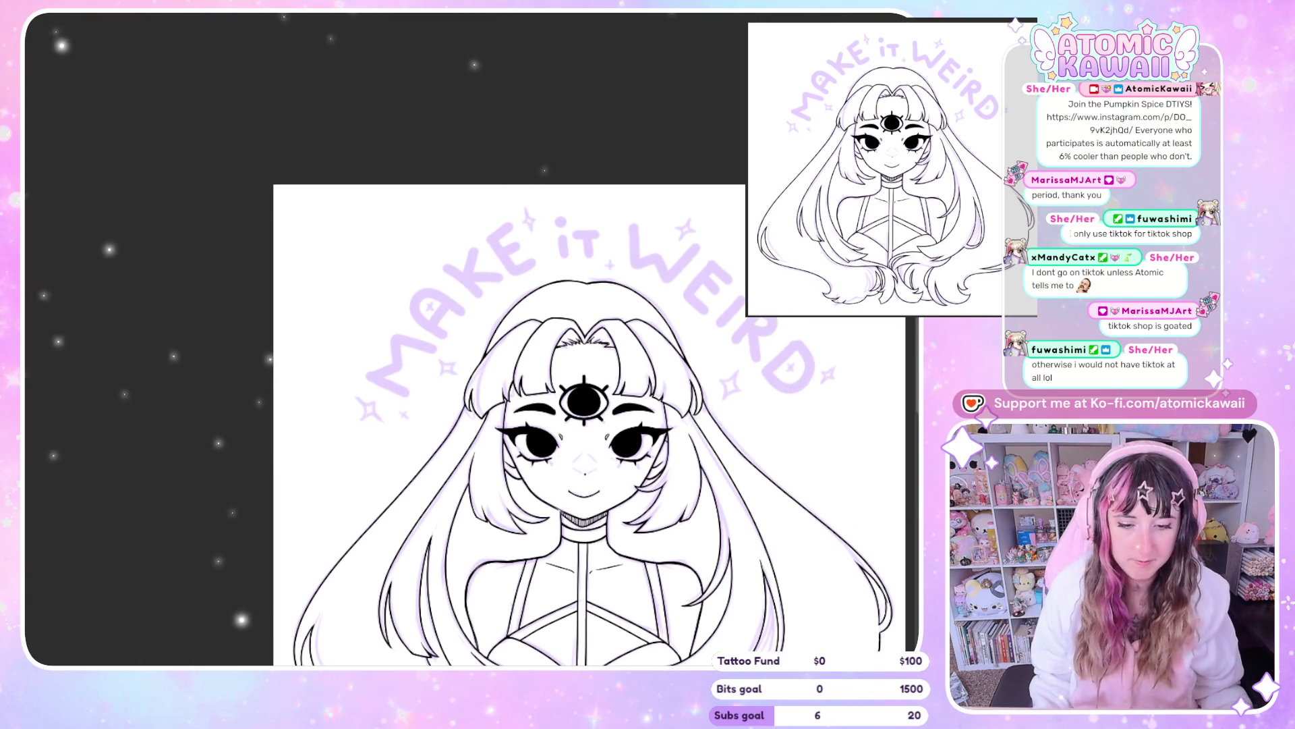
{"action": "scroll", "coordinate": [487, 311], "scroll_direction": "up", "scroll_amount": 1}
{"action": "scroll", "coordinate": [487, 310], "scroll_direction": "up", "scroll_amount": 1}
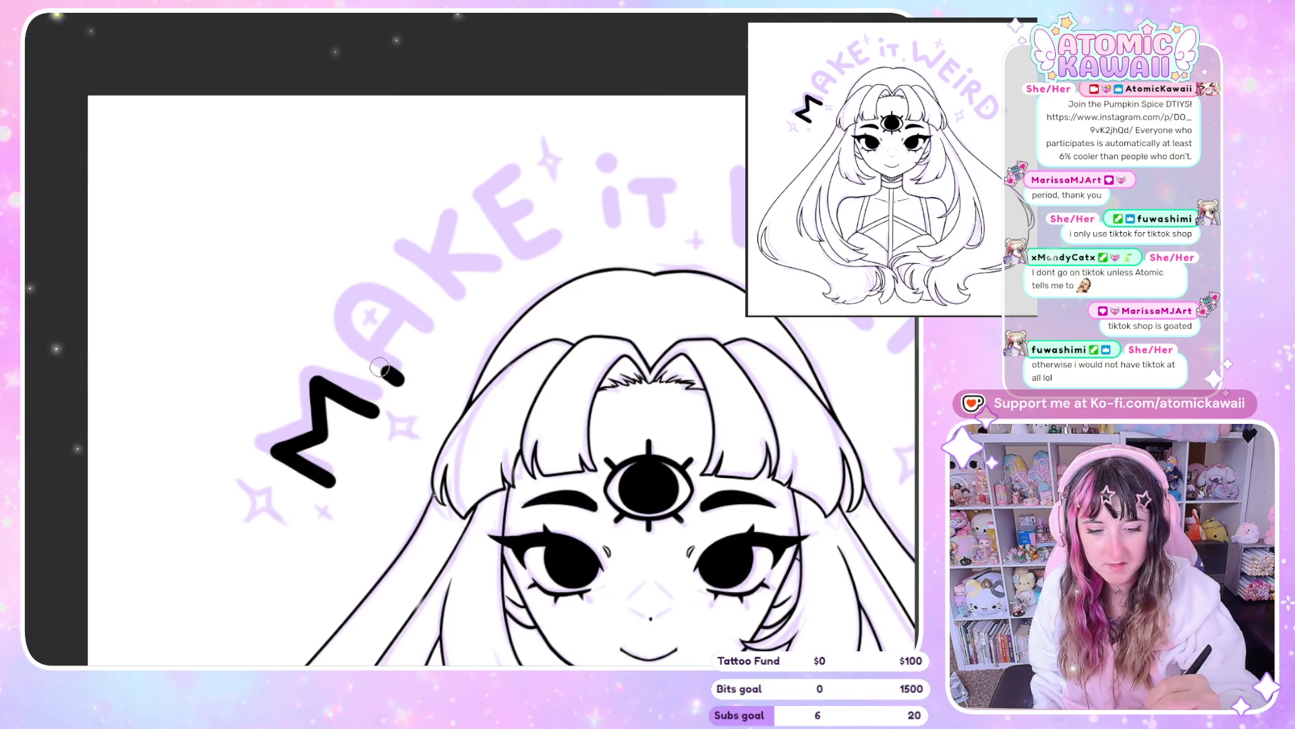
Ink the M of MAKE after discarding two early A attempts
{"action": "left_click_drag", "start_coordinate": [371, 301], "coordinate": [431, 343]}
{"action": "key", "text": "ctrl+z"}
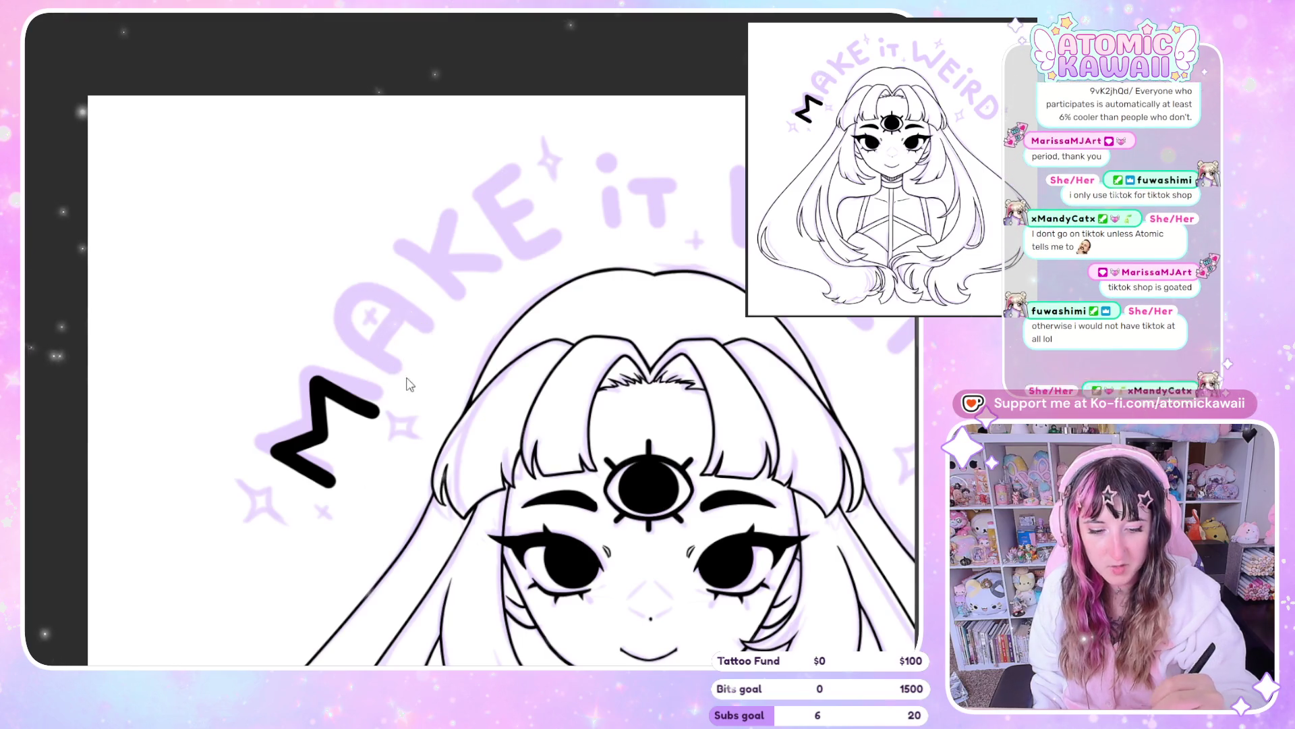
{"action": "mouse_move", "coordinate": [384, 307]}
{"action": "left_mouse_down"}
{"action": "mouse_move", "coordinate": [426, 338]}
{"action": "mouse_move", "coordinate": [398, 339]}
{"action": "left_mouse_up"}
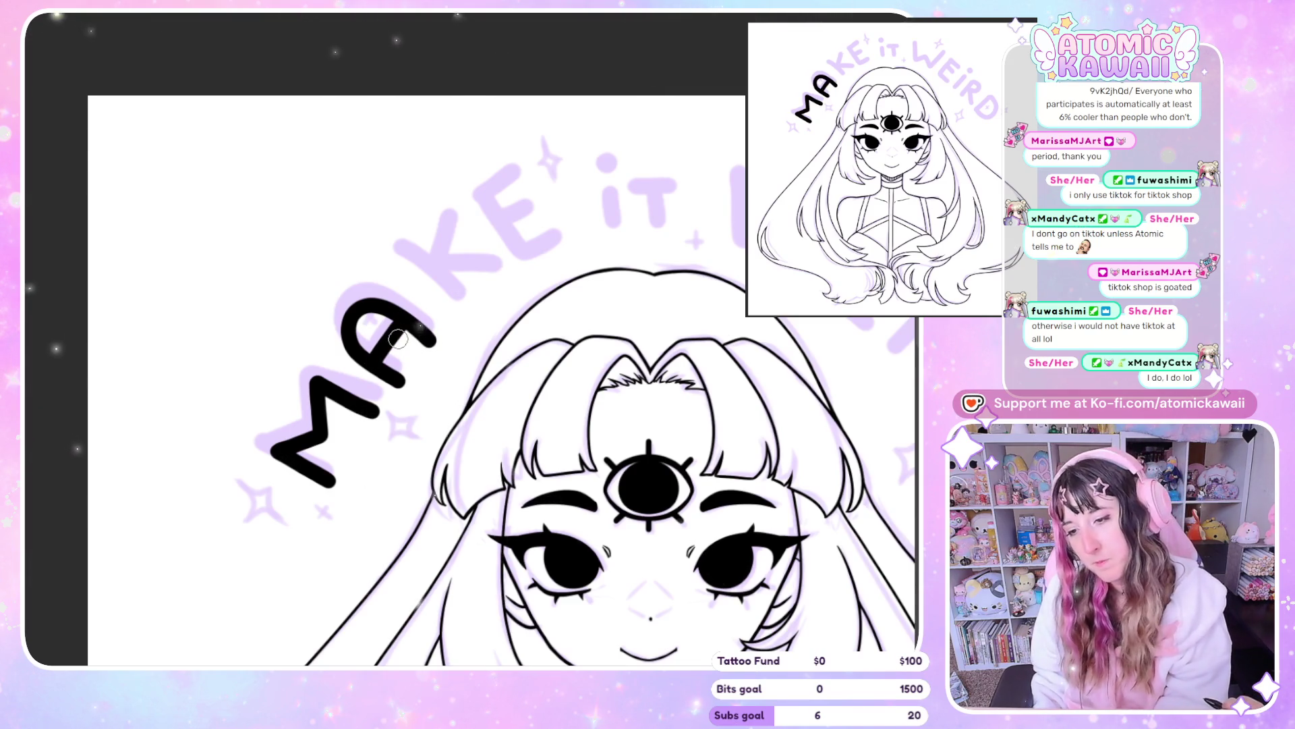
{"action": "key", "text": "ctrl+z"}
{"action": "key", "text": "ctrl+z"}
{"action": "key", "text": "ctrl+z"}
{"action": "key", "text": "ctrl+z"}
{"action": "key", "text": "ctrl+z"}
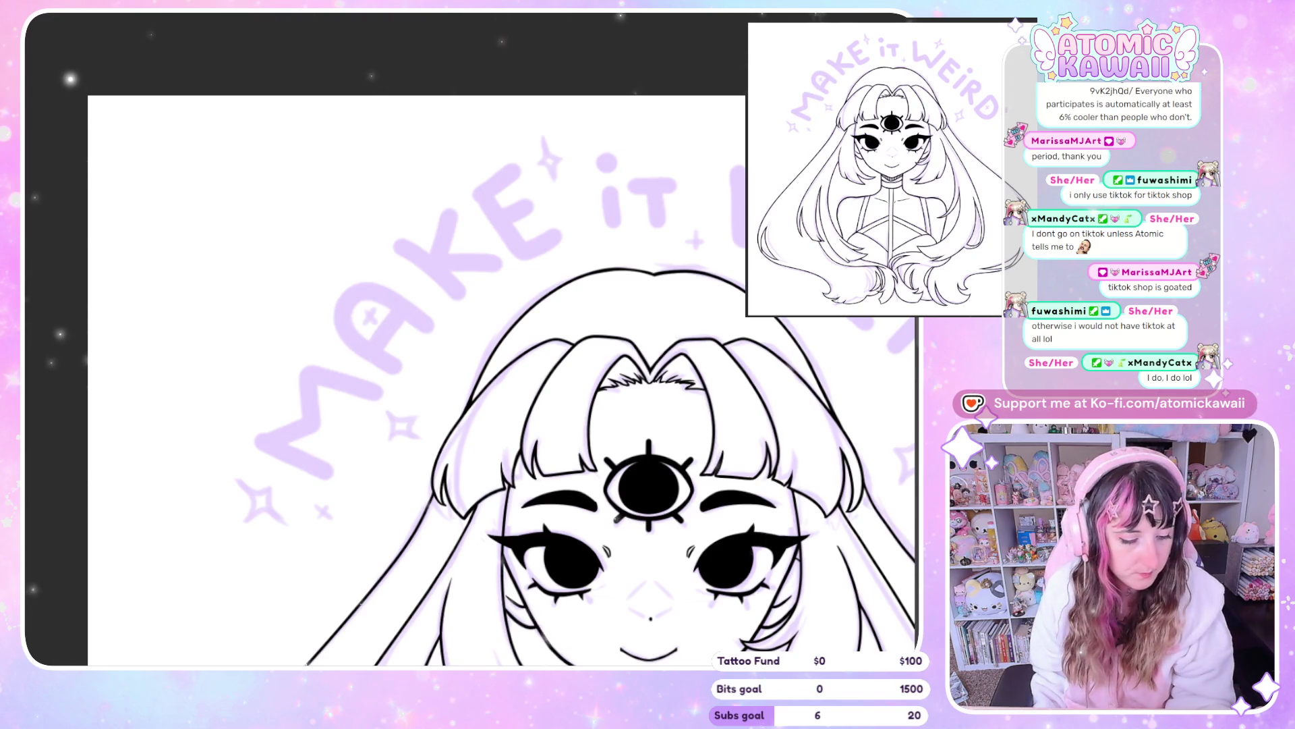
{"action": "left_click_drag", "start_coordinate": [325, 474], "coordinate": [280, 454]}
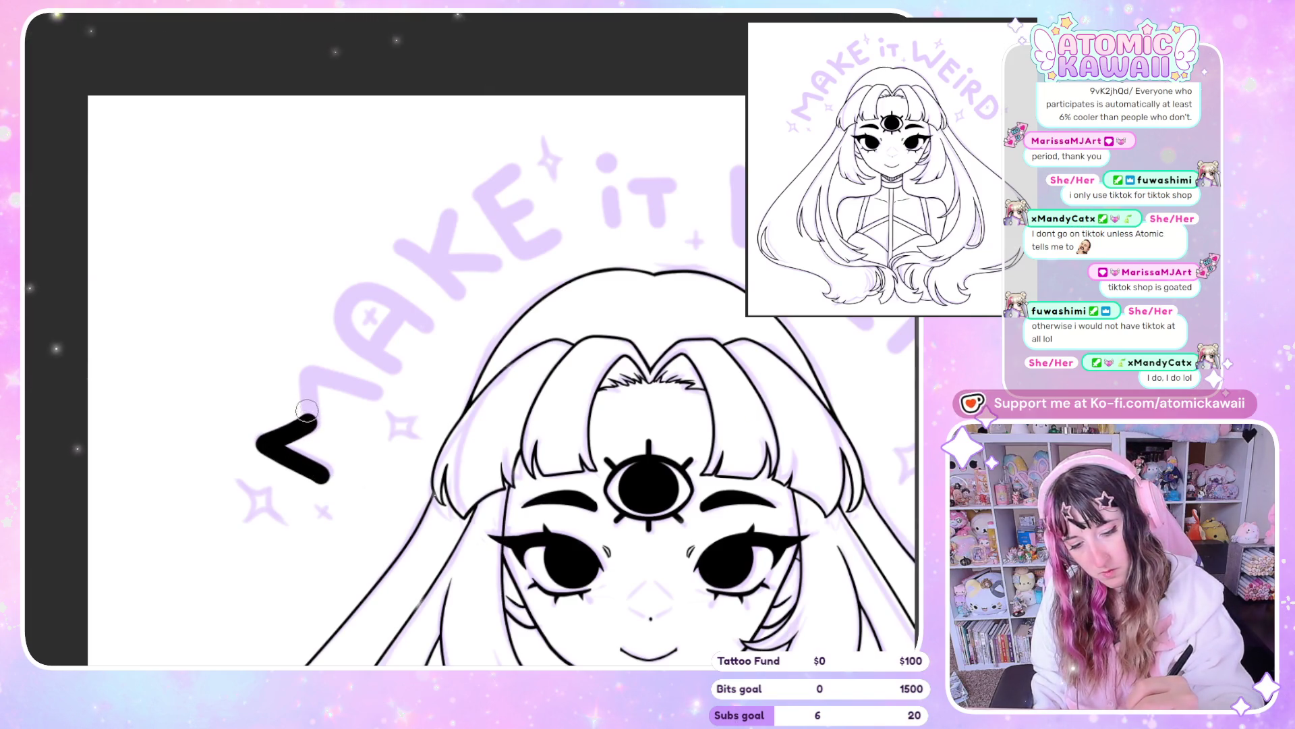
{"action": "left_click_drag", "start_coordinate": [367, 405], "coordinate": [373, 405]}
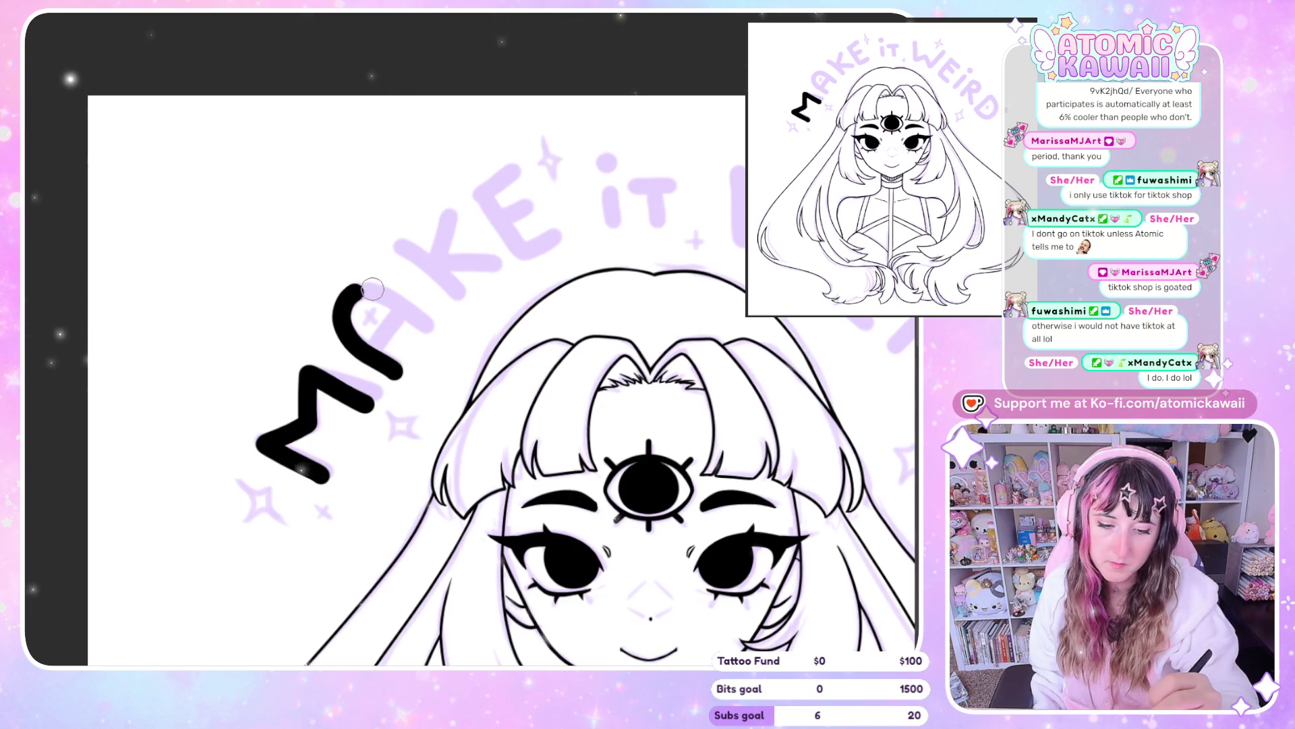
Ink the A of MAKE and begin the K, tilting the view along the arch
{"action": "left_click_drag", "start_coordinate": [422, 324], "coordinate": [428, 326]}
{"action": "key", "text": "ctrl+z"}
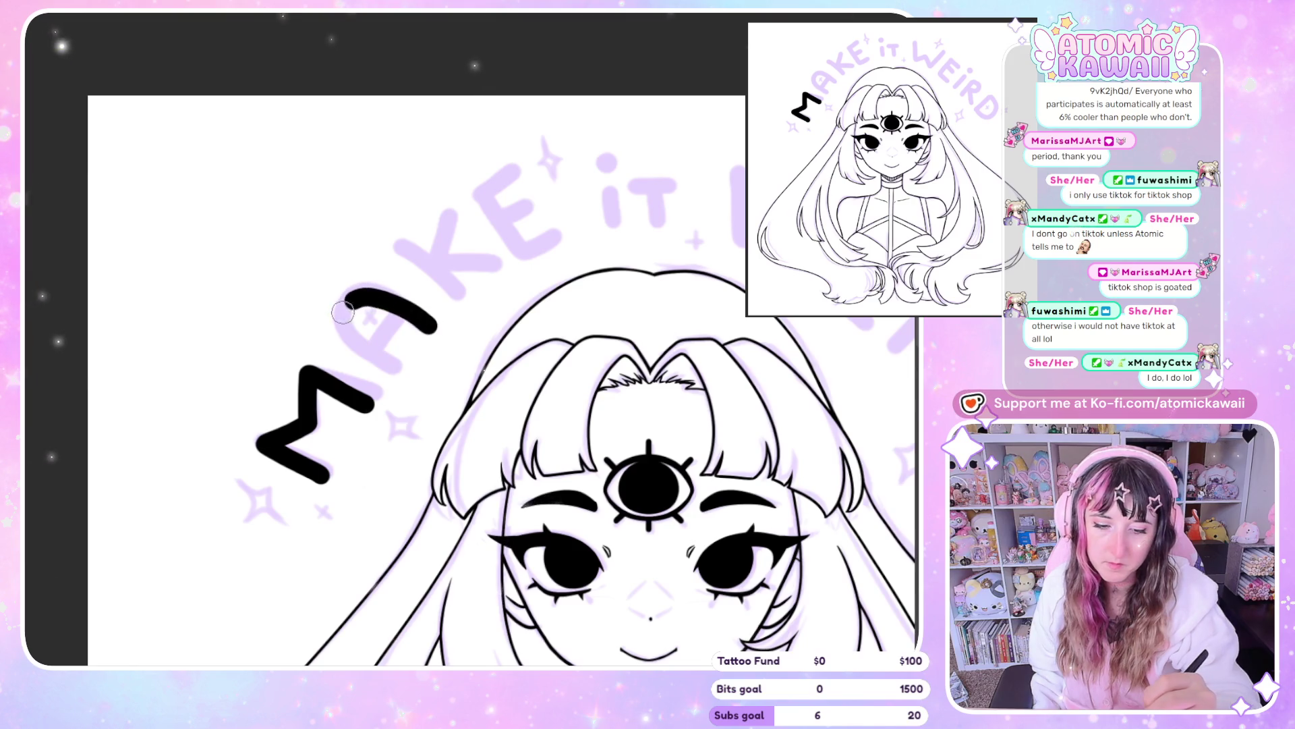
{"action": "key", "text": "ctrl+z"}
{"action": "left_click_drag", "start_coordinate": [401, 366], "coordinate": [371, 346]}
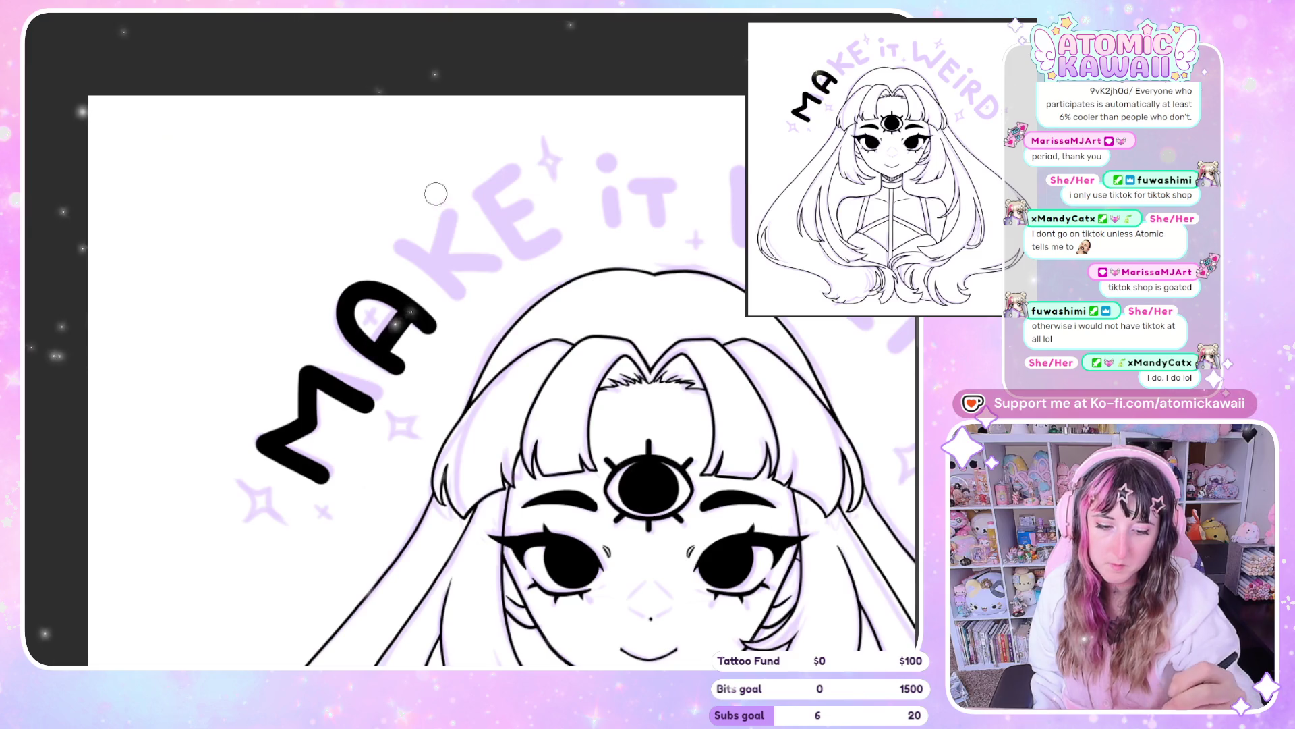
{"action": "left_click_drag", "start_coordinate": [400, 240], "coordinate": [459, 295]}
{"action": "left_click_drag", "start_coordinate": [443, 214], "coordinate": [443, 233]}
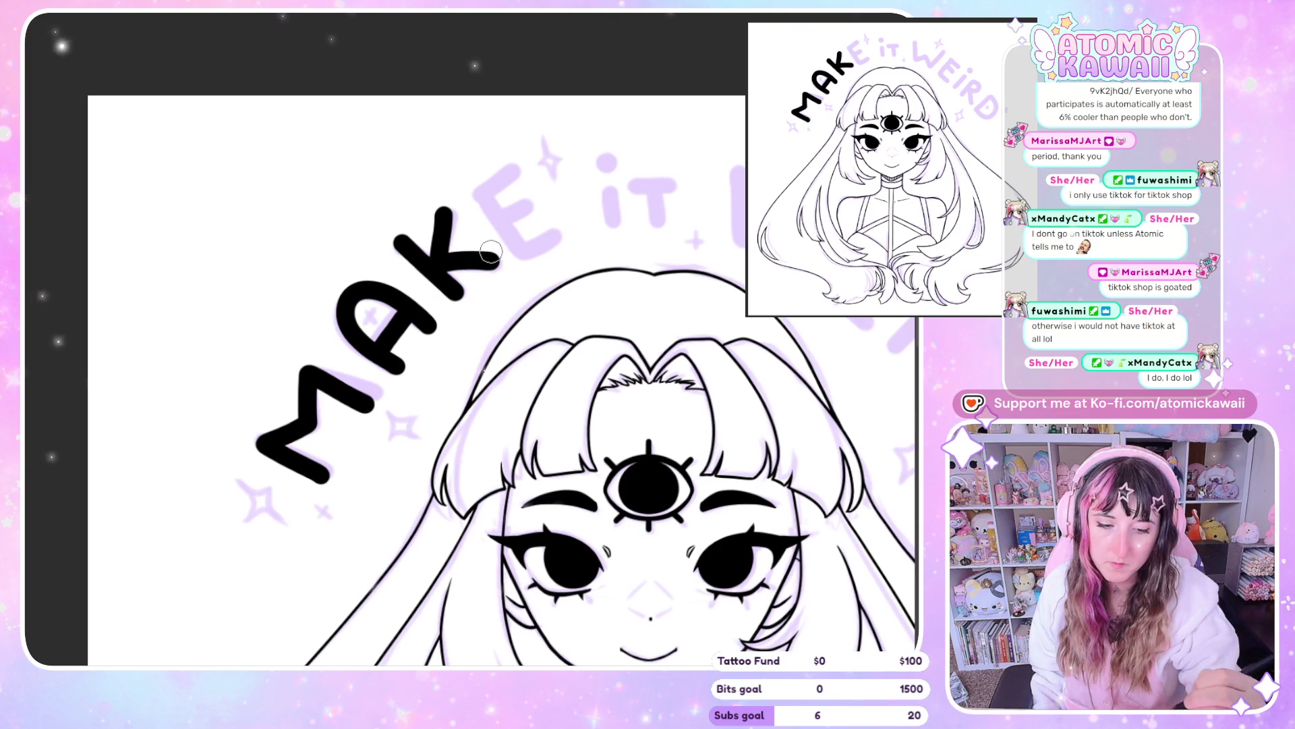
{"action": "mouse_move", "coordinate": [493, 179]}
{"action": "left_mouse_down"}
{"action": "mouse_move", "coordinate": [369, 176]}
{"action": "mouse_move", "coordinate": [397, 237]}
{"action": "left_mouse_up"}
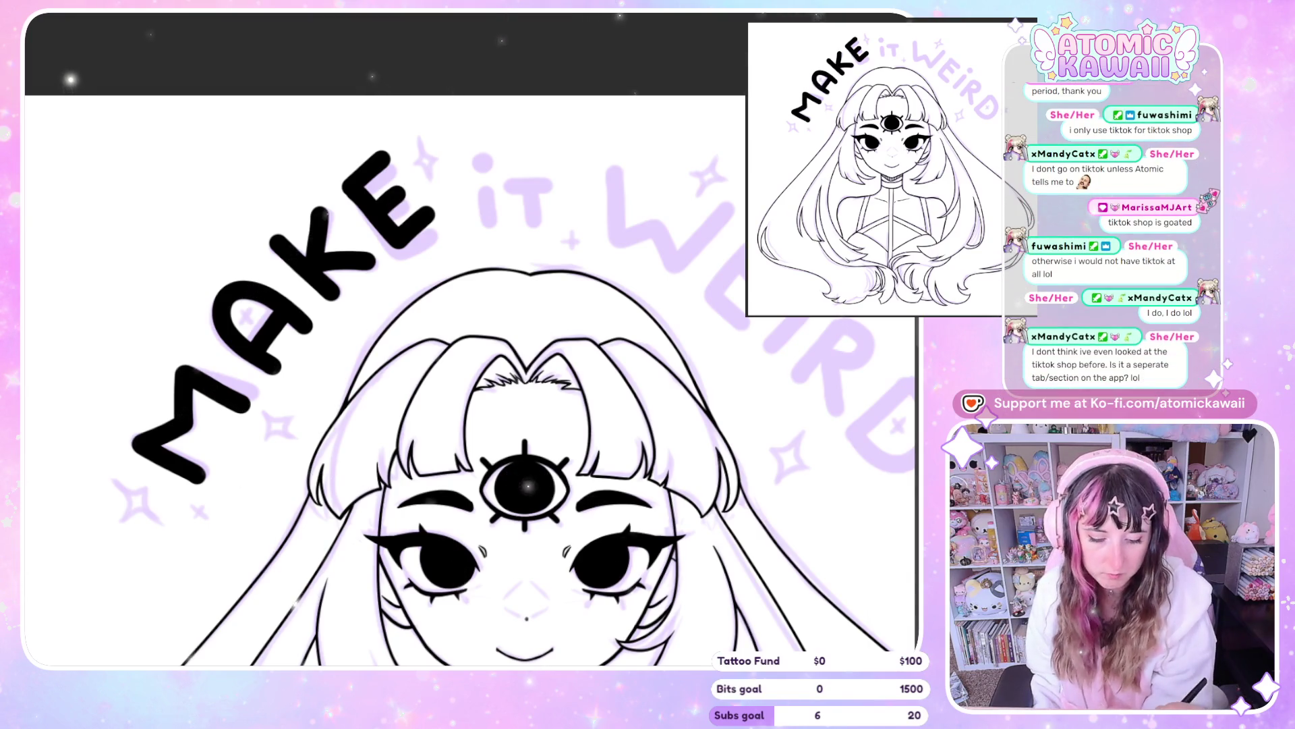
{"action": "left_click_drag", "start_coordinate": [396, 193], "coordinate": [272, 648]}
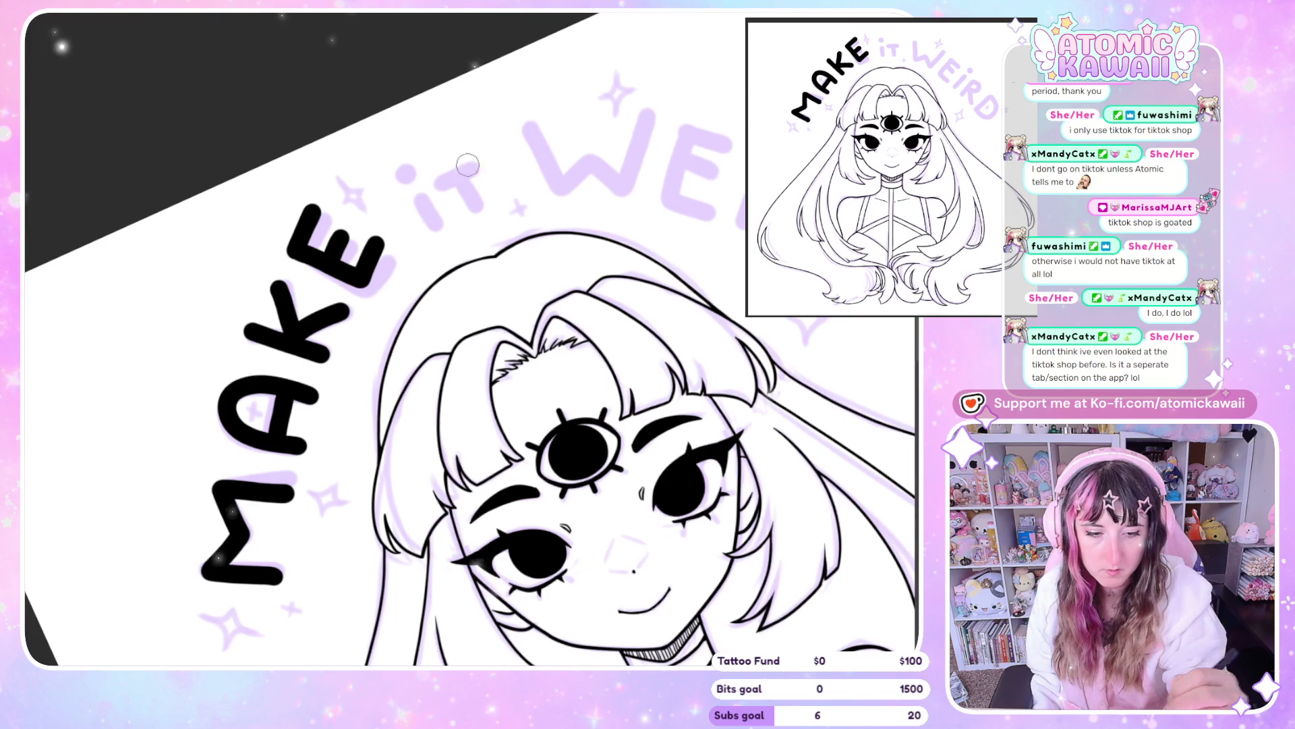
Ink the W of WEIRD, retrying the stroke until it fits the sketch
{"action": "mouse_move", "coordinate": [452, 176]}
{"action": "left_mouse_down"}
{"action": "mouse_move", "coordinate": [425, 138]}
{"action": "mouse_move", "coordinate": [379, 235]}
{"action": "mouse_move", "coordinate": [449, 221]}
{"action": "mouse_move", "coordinate": [477, 152]}
{"action": "left_mouse_up"}
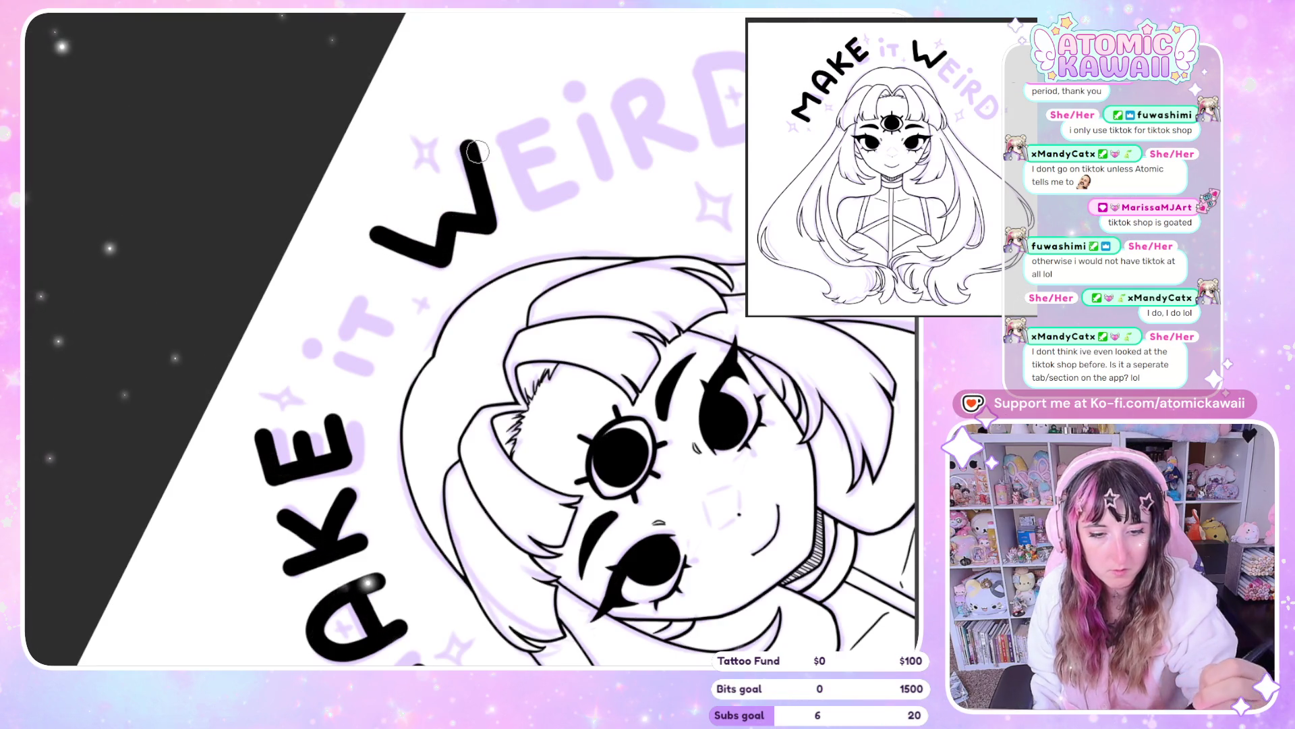
{"action": "key", "text": "ctrl+z"}
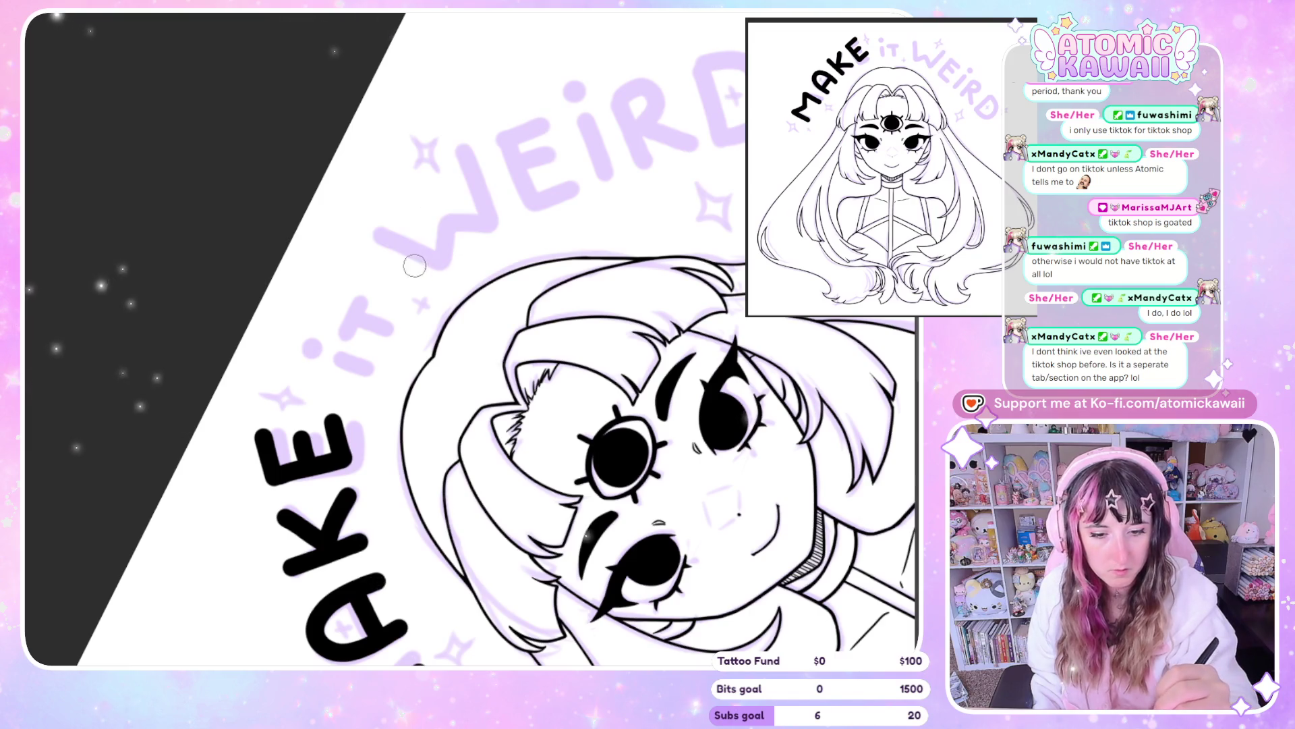
{"action": "left_click_drag", "start_coordinate": [379, 226], "coordinate": [498, 211]}
{"action": "key", "text": "ctrl+z"}
{"action": "left_click_drag", "start_coordinate": [370, 226], "coordinate": [439, 259]}
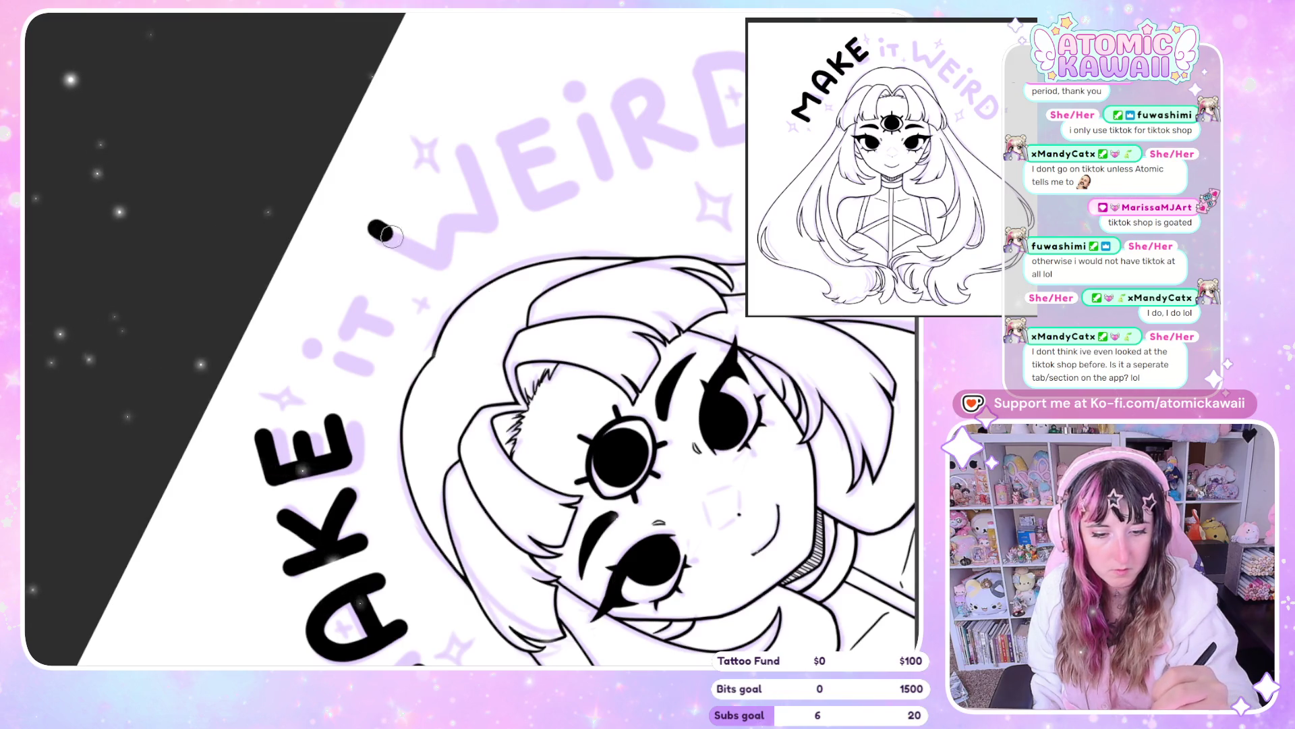
{"action": "key", "text": "ctrl+z"}
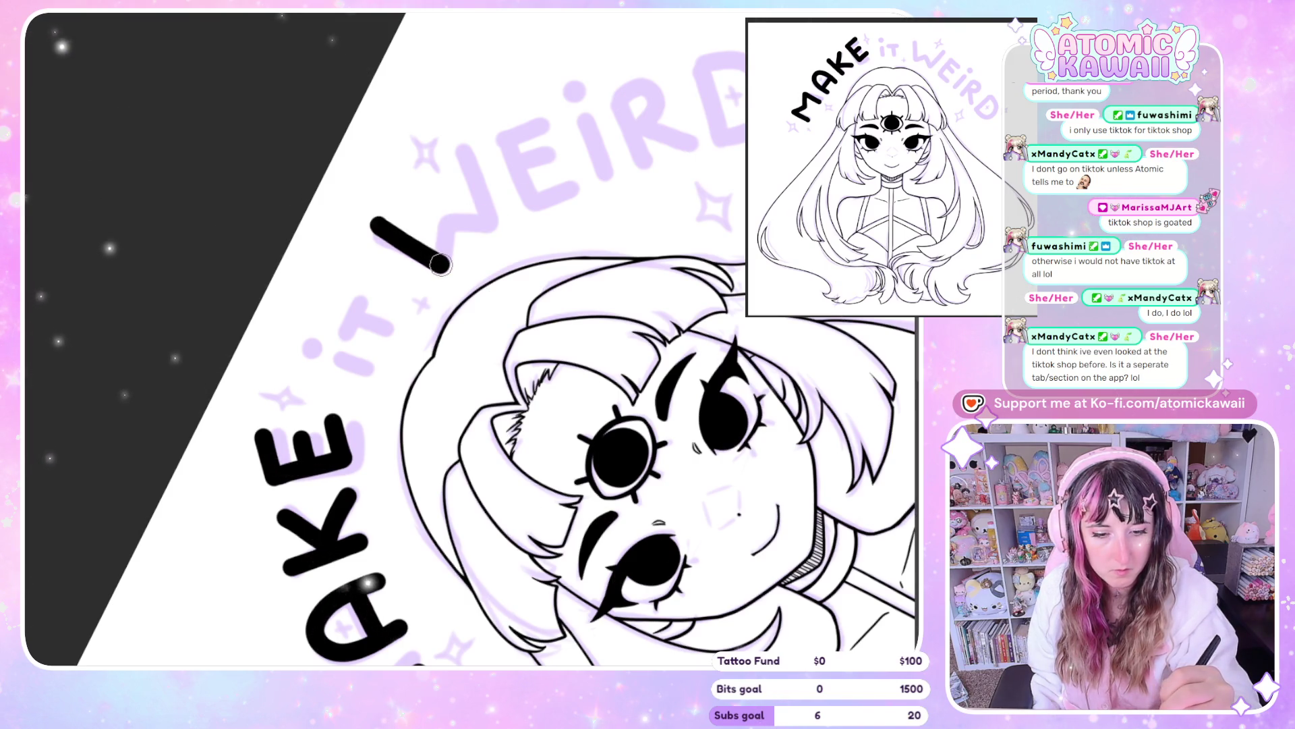
{"action": "left_click_drag", "start_coordinate": [442, 229], "coordinate": [457, 151]}
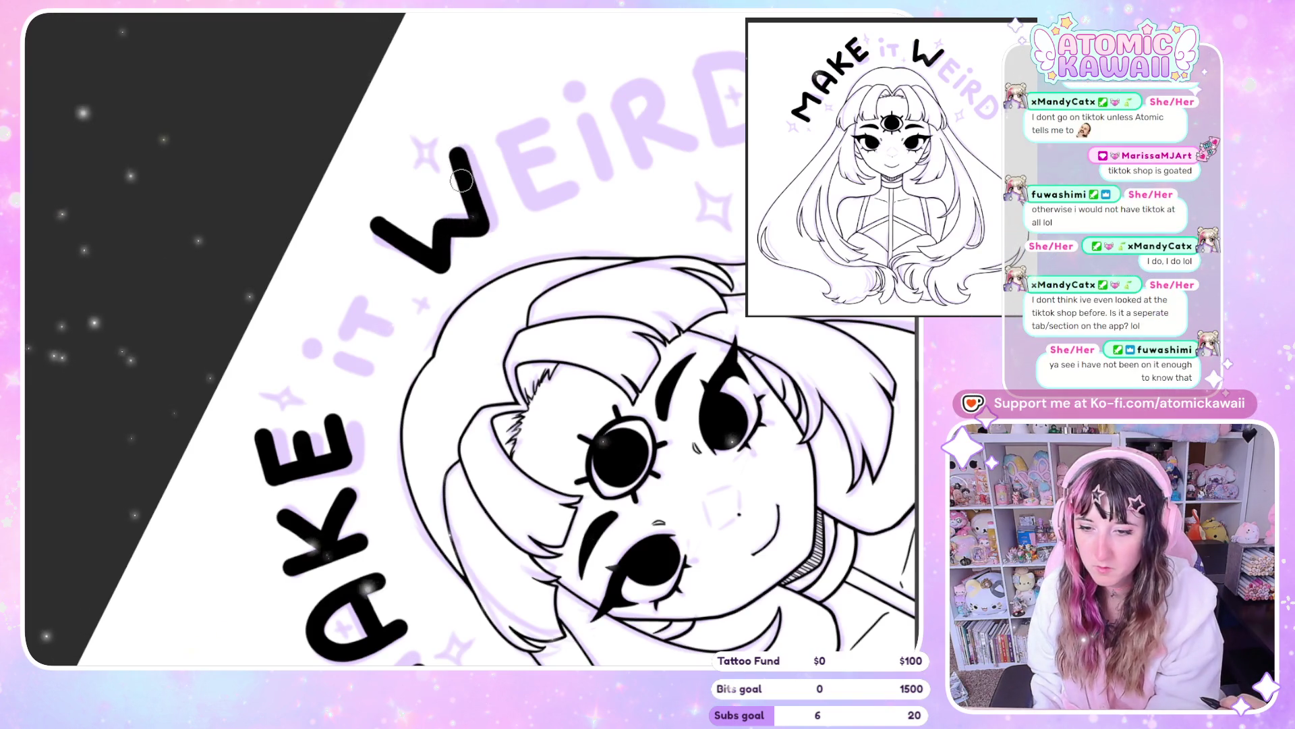
{"action": "key", "text": "ctrl+z"}
{"action": "mouse_move", "coordinate": [378, 231]}
{"action": "left_mouse_down"}
{"action": "mouse_move", "coordinate": [453, 221]}
{"action": "mouse_move", "coordinate": [456, 151]}
{"action": "left_mouse_up"}
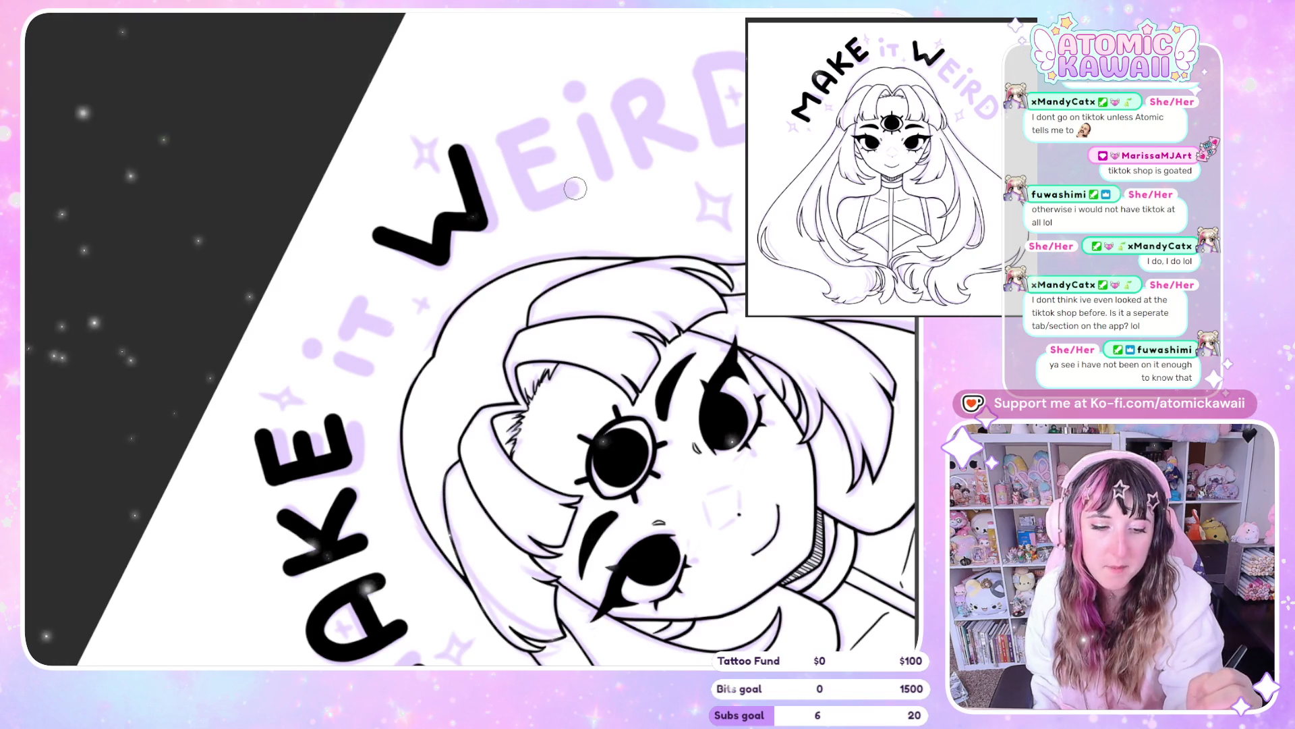
Ink the E and the I of WEIRD, giving the i a round dot
{"action": "mouse_move", "coordinate": [573, 187]}
{"action": "left_mouse_down"}
{"action": "mouse_move", "coordinate": [524, 174]}
{"action": "mouse_move", "coordinate": [549, 122]}
{"action": "left_mouse_up"}
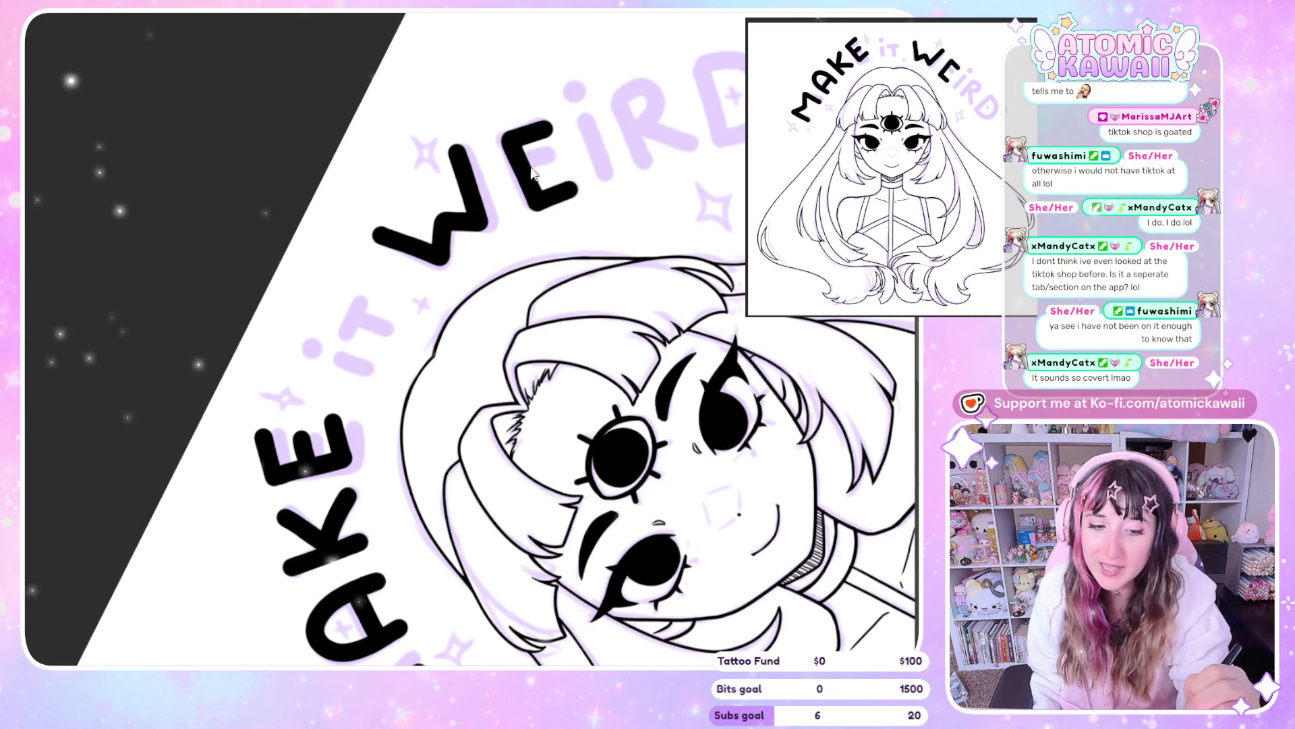
{"action": "key", "text": "ctrl+z"}
{"action": "left_click_drag", "start_coordinate": [584, 111], "coordinate": [611, 177]}
{"action": "key", "text": "ctrl+z"}
{"action": "left_click", "coordinate": [572, 88]}
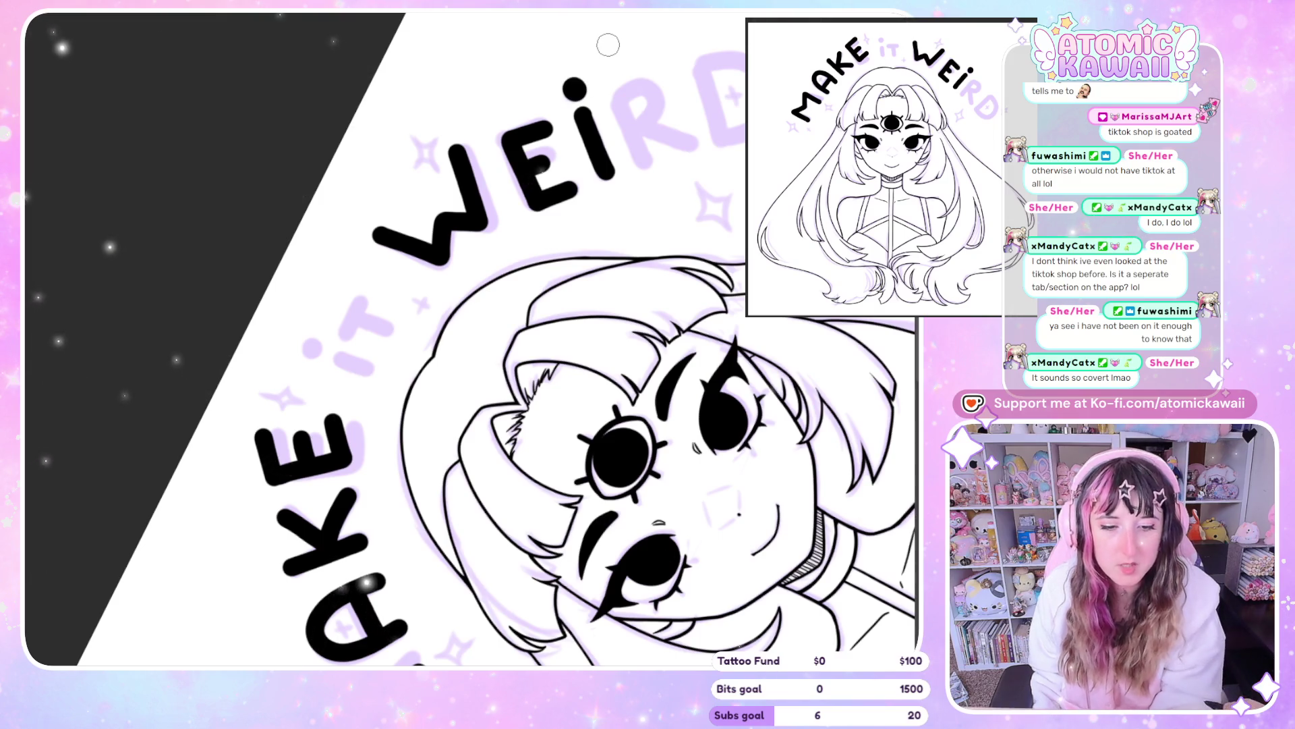
{"action": "key", "text": "ctrl+z"}
{"action": "key", "text": "ctrl+z"}
{"action": "left_click_drag", "start_coordinate": [578, 118], "coordinate": [610, 179]}
{"action": "left_click", "coordinate": [574, 99]}
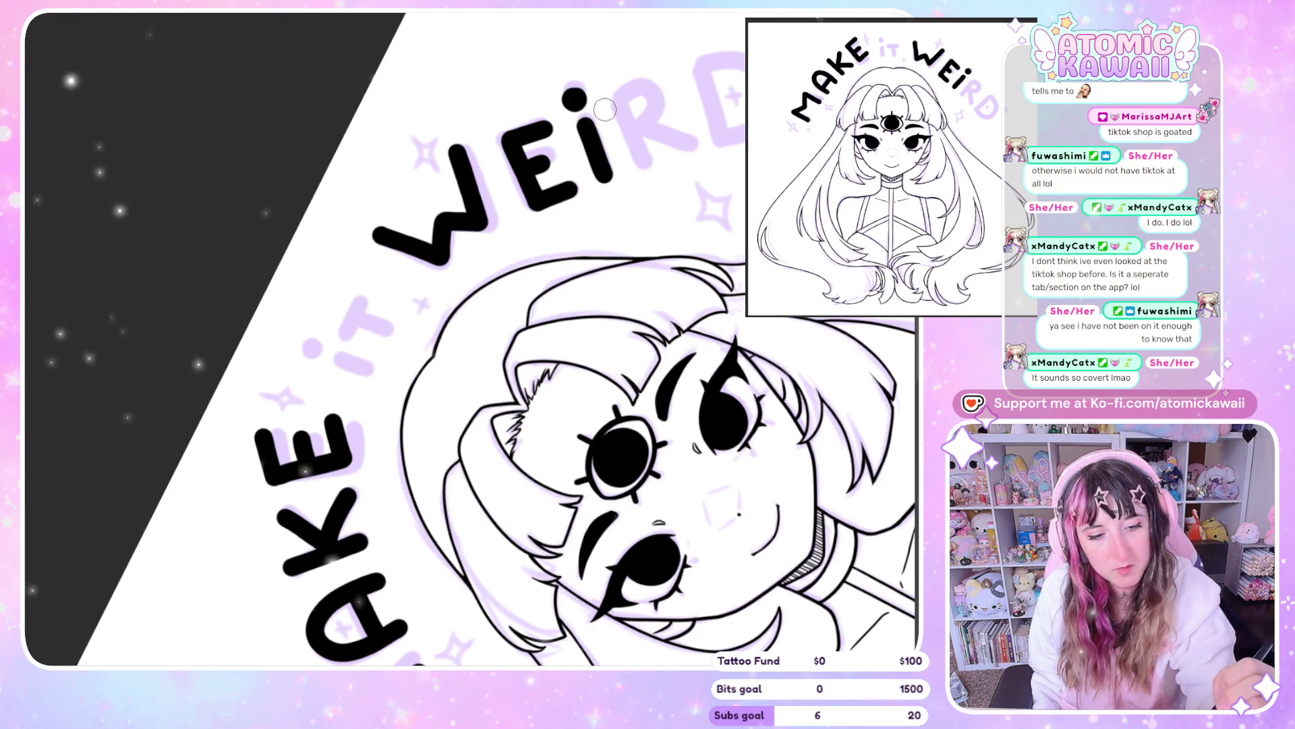
Ink the R and D to finish WEIRD
{"action": "mouse_move", "coordinate": [615, 100]}
{"action": "left_mouse_down"}
{"action": "mouse_move", "coordinate": [638, 154]}
{"action": "mouse_move", "coordinate": [649, 113]}
{"action": "left_mouse_up"}
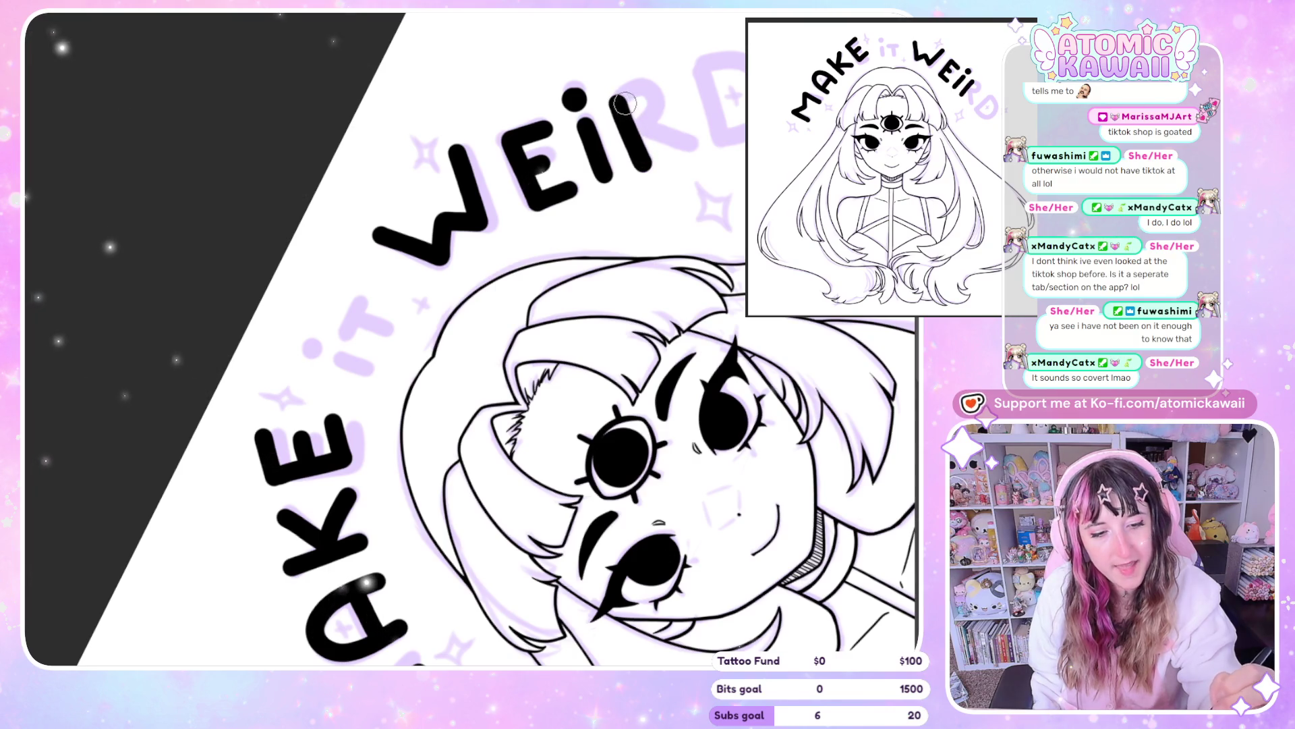
{"action": "key", "text": "ctrl+z"}
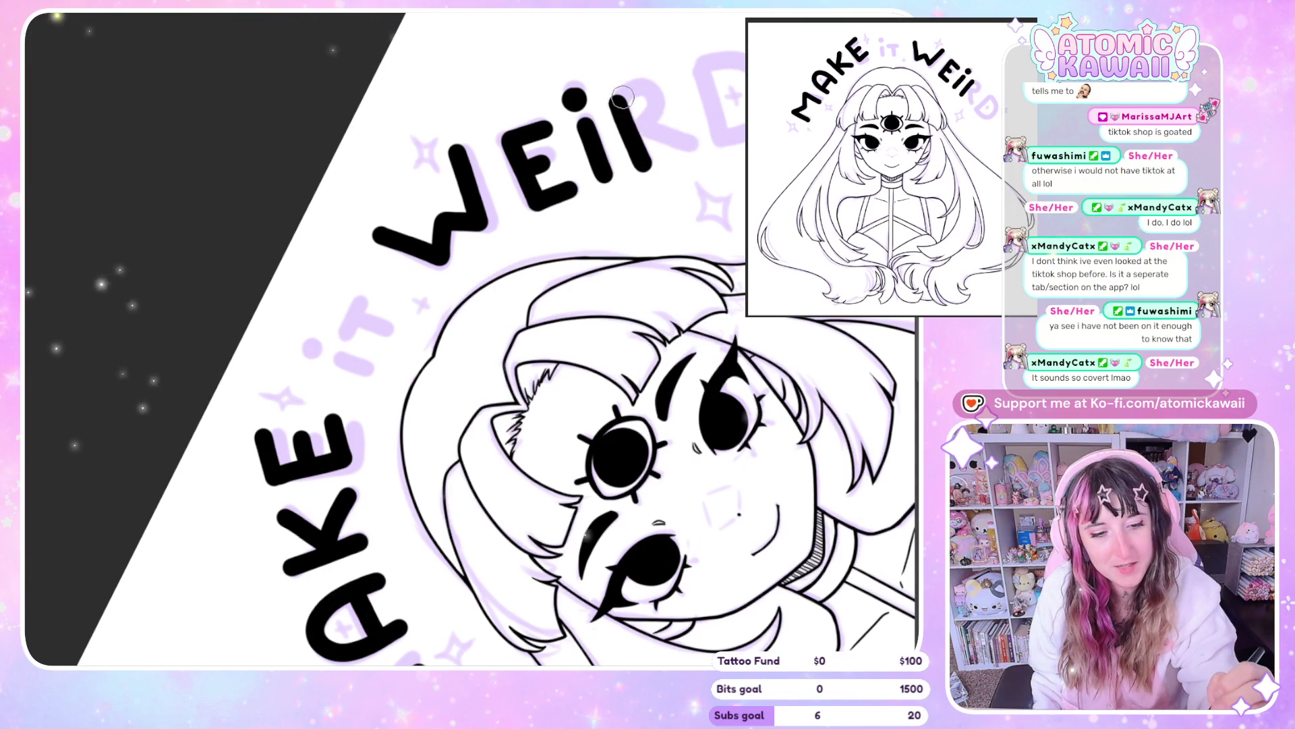
{"action": "left_click_drag", "start_coordinate": [635, 138], "coordinate": [691, 143]}
{"action": "key", "text": "ctrl+z"}
{"action": "left_click_drag", "start_coordinate": [697, 68], "coordinate": [720, 138]}
{"action": "key", "text": "ctrl+z"}
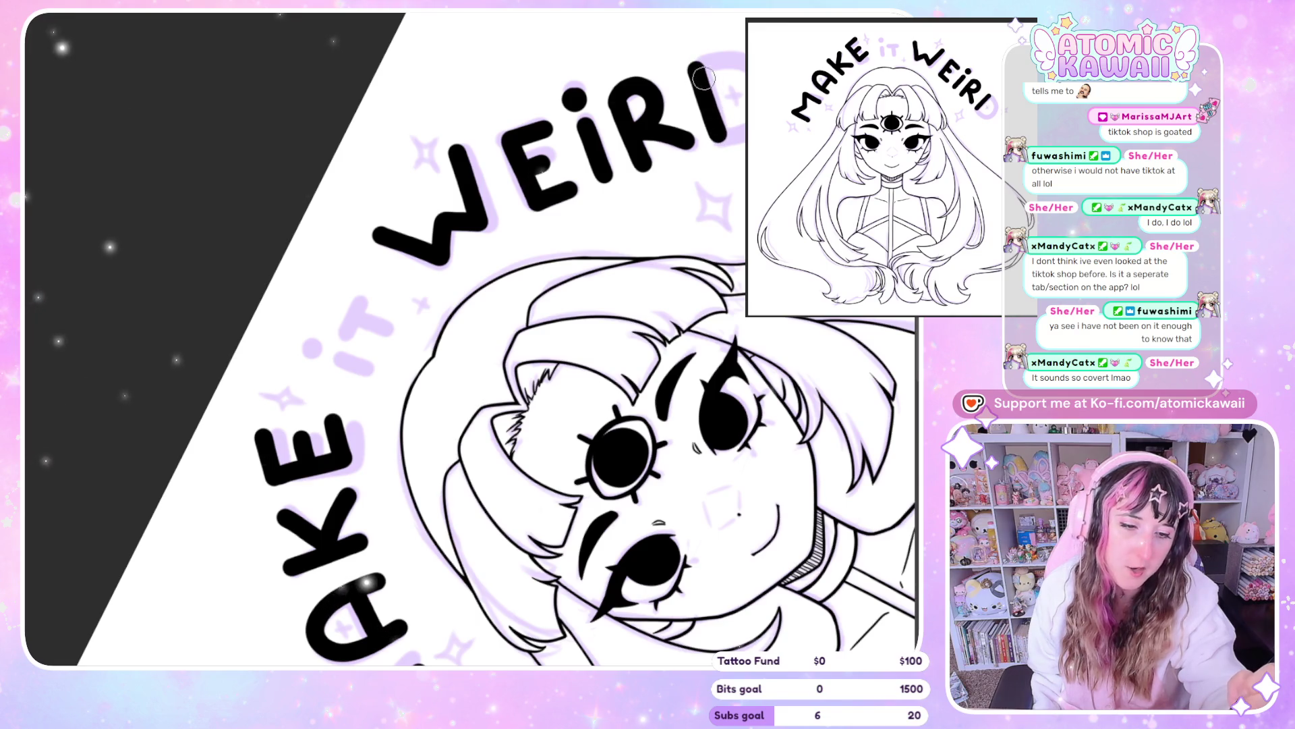
{"action": "left_click_drag", "start_coordinate": [697, 65], "coordinate": [746, 74]}
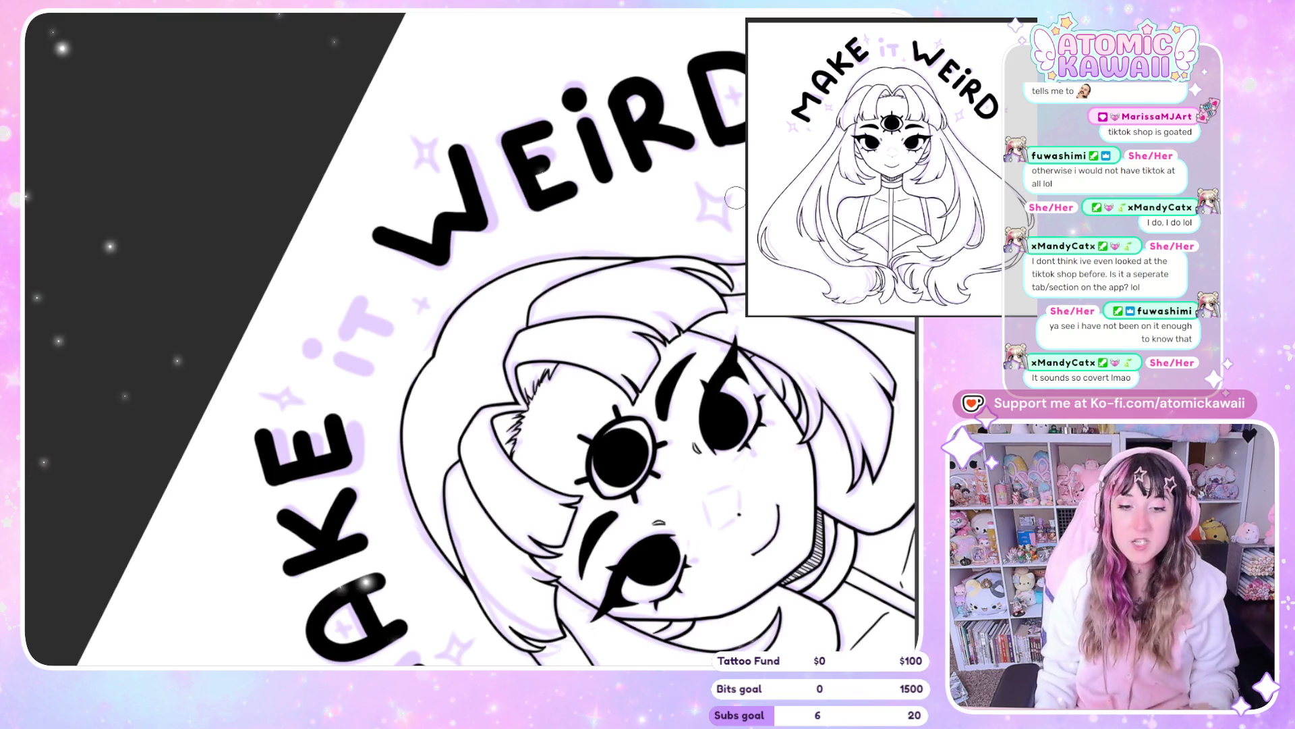
Clear the old W, check the lettering mirrored, and try new W strokes
{"action": "left_click_drag", "start_coordinate": [481, 144], "coordinate": [395, 137]}
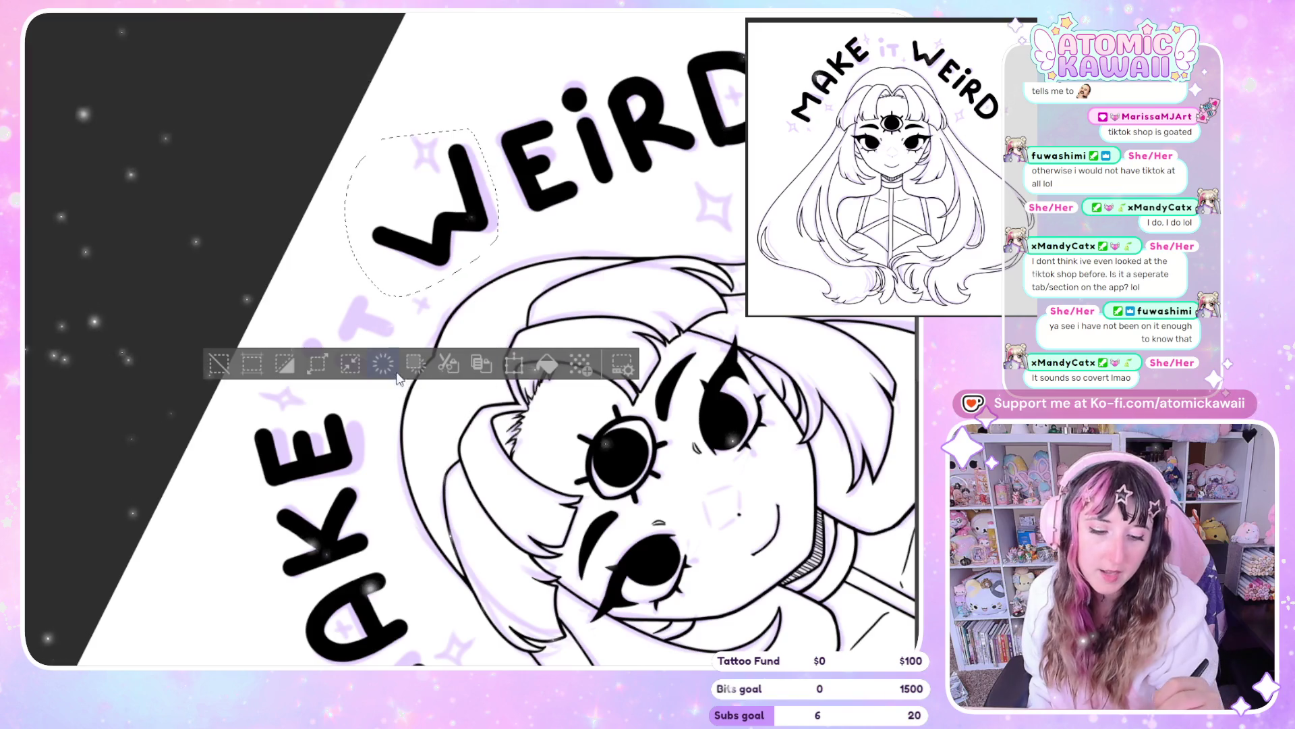
{"action": "key", "text": "ctrl+d"}
{"action": "key", "text": "h"}
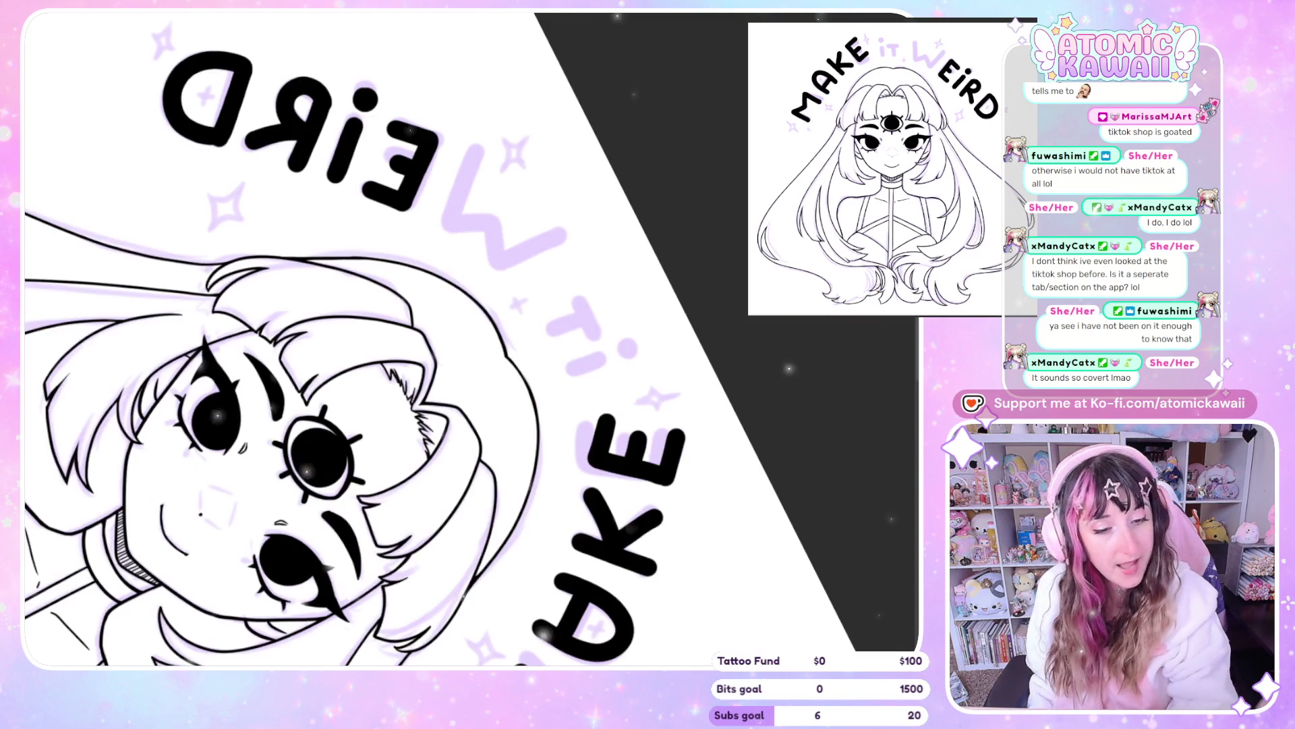
{"action": "left_click_drag", "start_coordinate": [405, 338], "coordinate": [356, 235]}
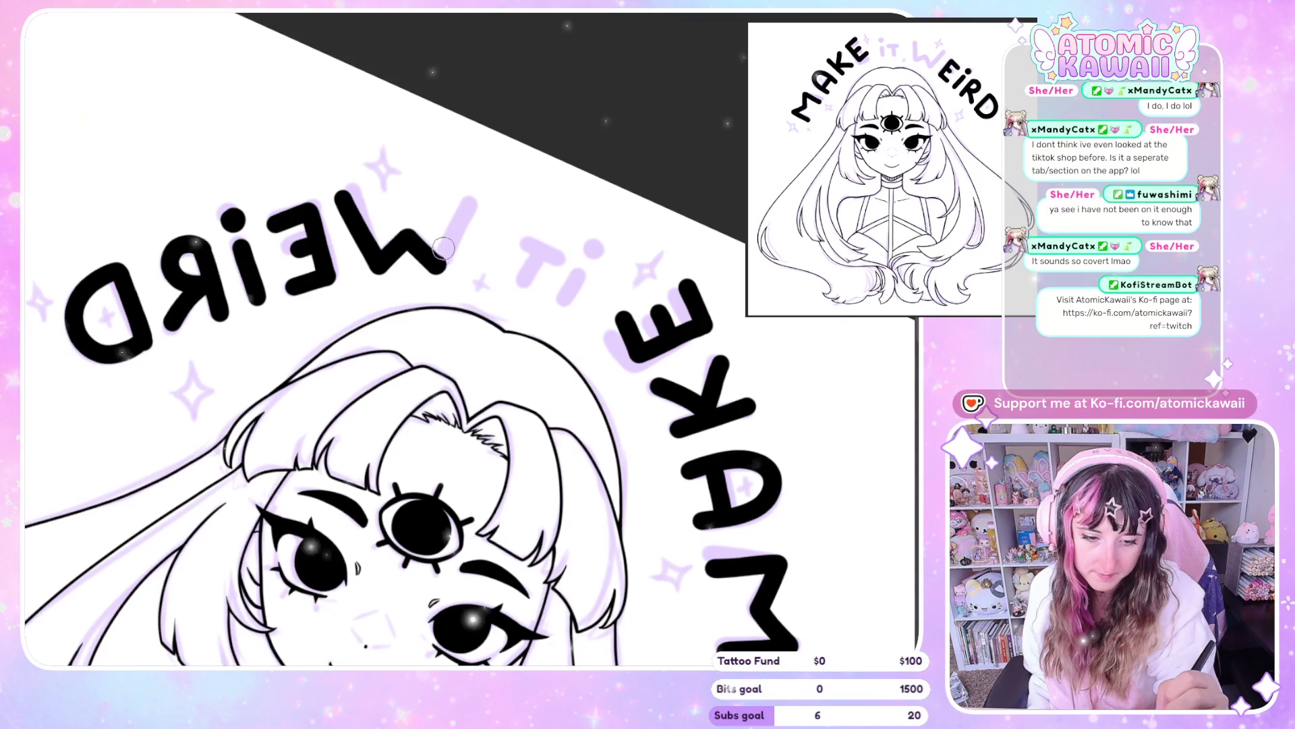
{"action": "key", "text": "h"}
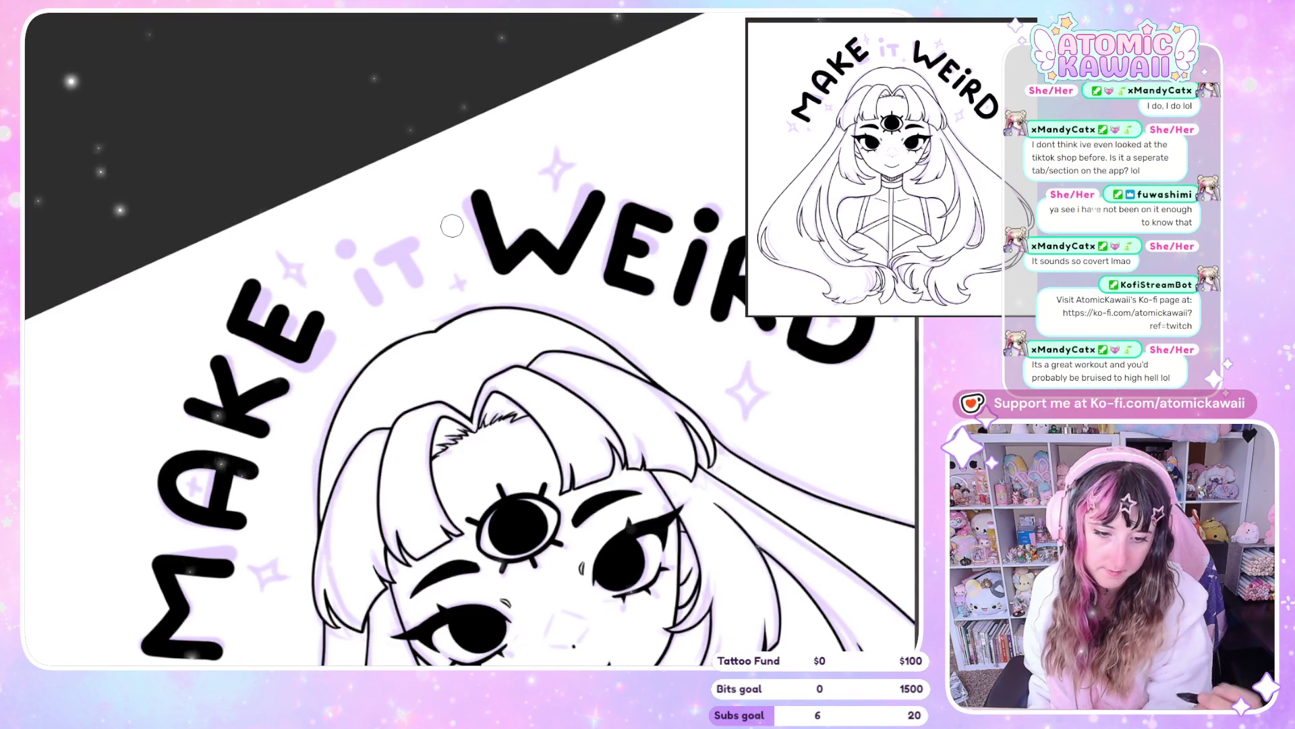
{"action": "key", "text": "ctrl+z"}
{"action": "left_click_drag", "start_coordinate": [472, 192], "coordinate": [502, 252]}
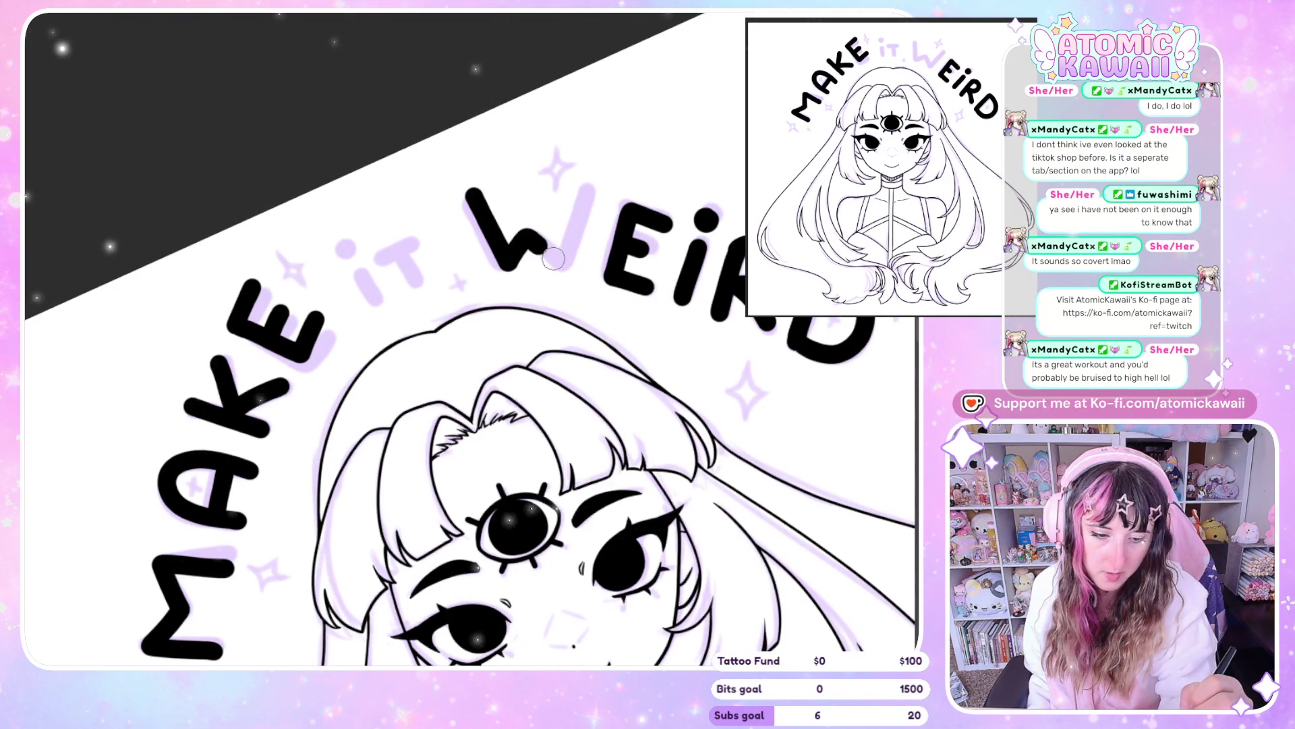
{"action": "left_click_drag", "start_coordinate": [523, 240], "coordinate": [589, 181]}
{"action": "key", "text": "ctrl+z"}
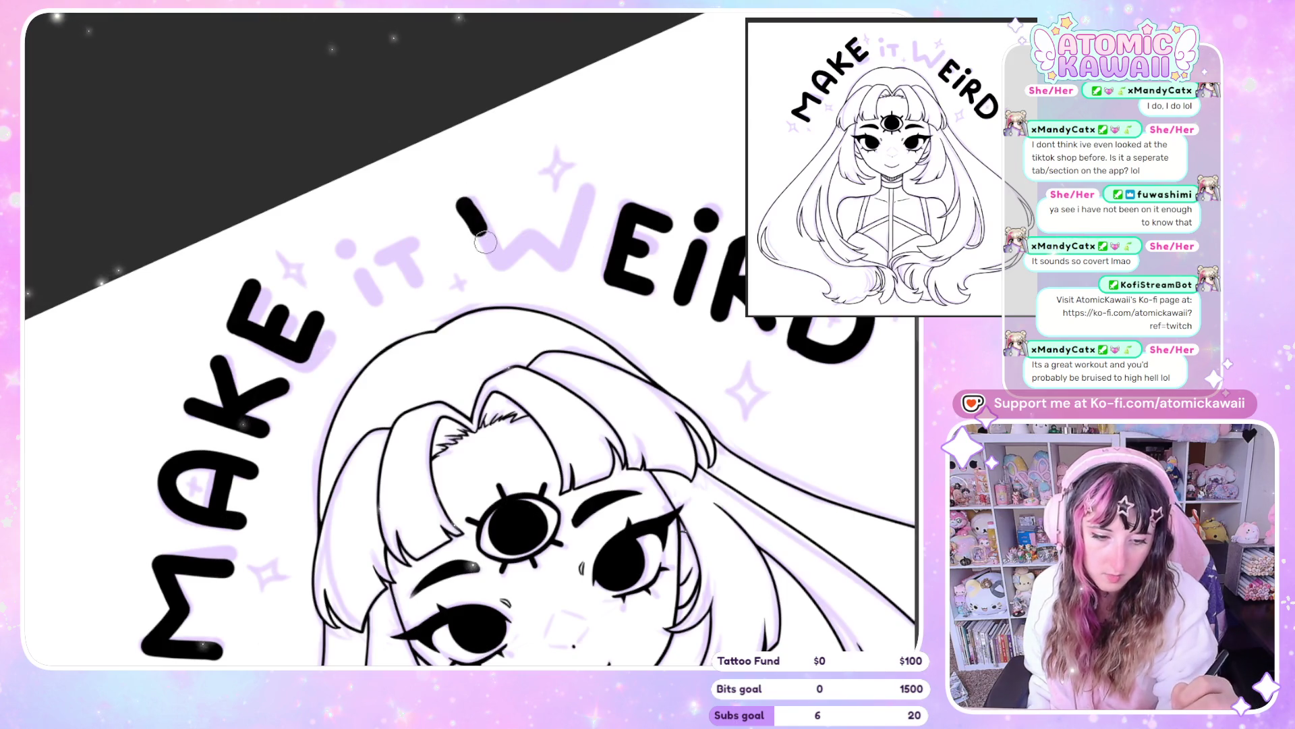
{"action": "key", "text": "ctrl+z"}
Ink the W as one continuous stroke, check it mirrored, and lasso it
{"action": "mouse_move", "coordinate": [458, 199]}
{"action": "left_mouse_down"}
{"action": "mouse_move", "coordinate": [544, 257]}
{"action": "mouse_move", "coordinate": [578, 197]}
{"action": "left_mouse_up"}
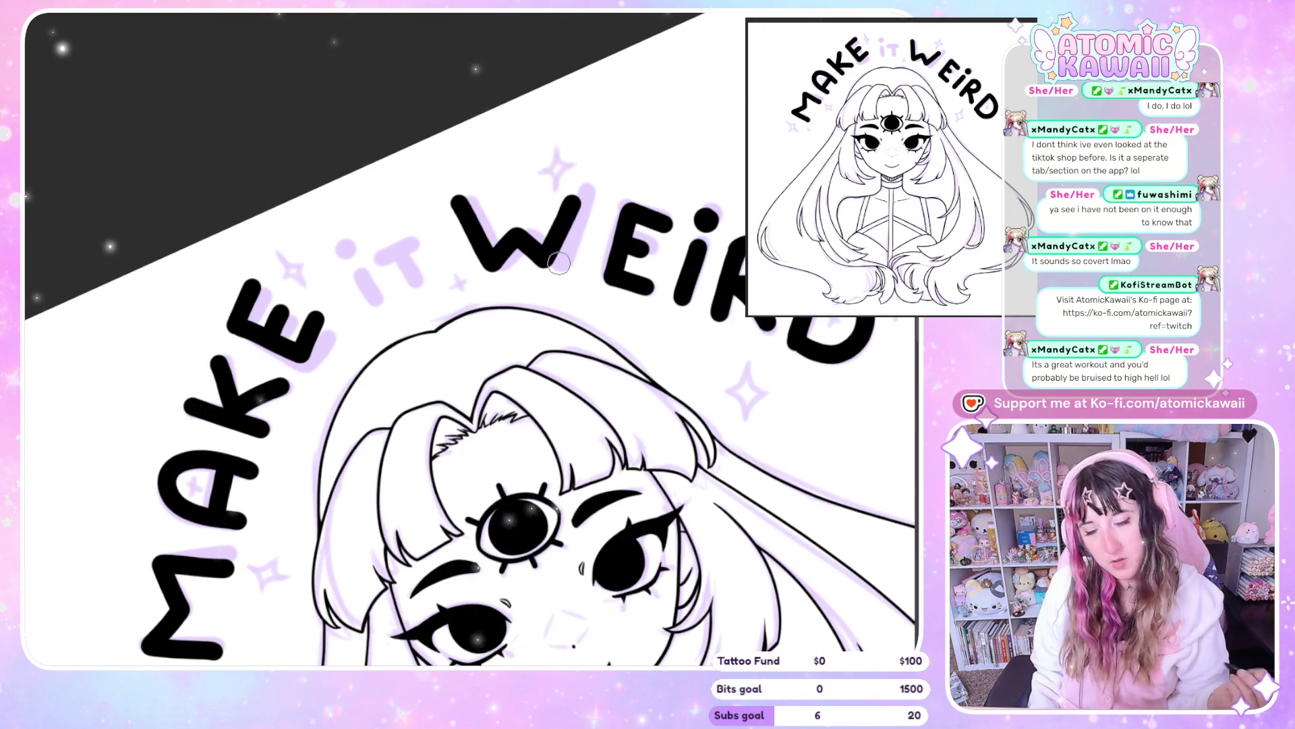
{"action": "key", "text": "ctrl+z"}
{"action": "mouse_move", "coordinate": [464, 199]}
{"action": "left_mouse_down"}
{"action": "mouse_move", "coordinate": [503, 258]}
{"action": "mouse_move", "coordinate": [592, 189]}
{"action": "left_mouse_up"}
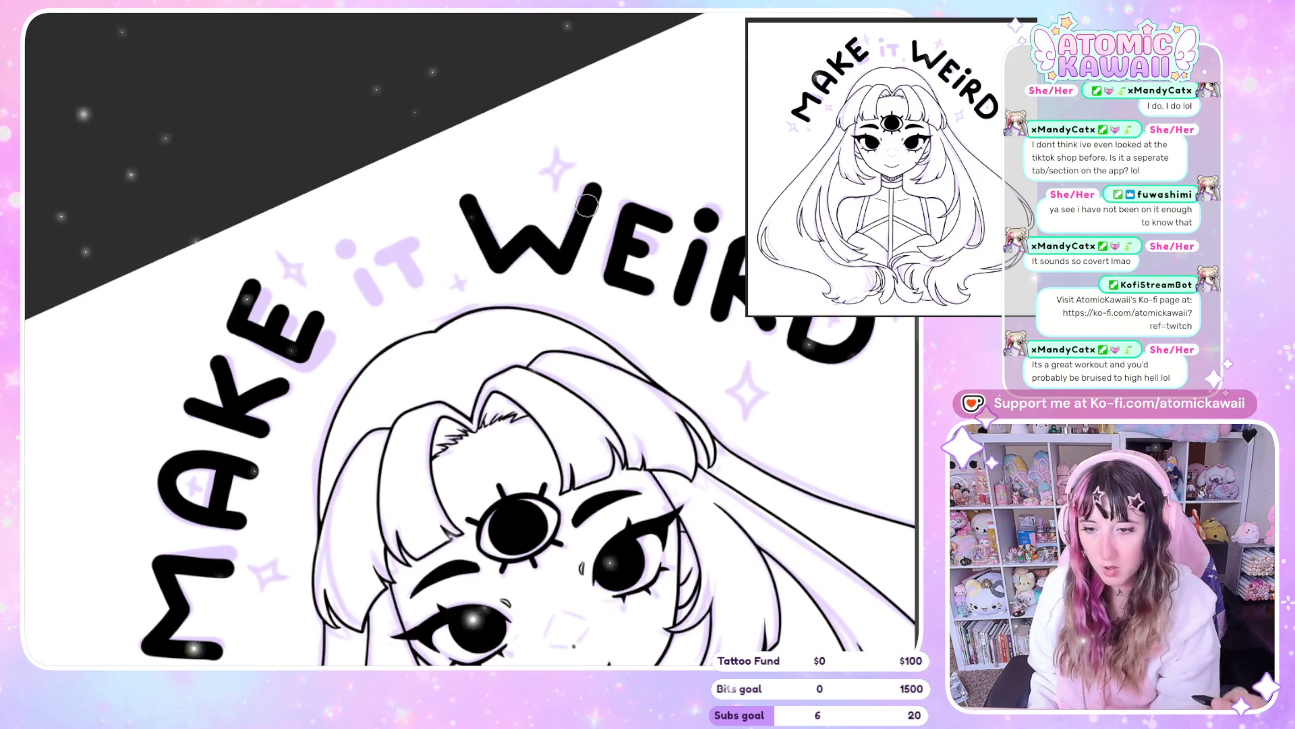
{"action": "key", "text": "ctrl+z"}
{"action": "mouse_move", "coordinate": [468, 199]}
{"action": "left_mouse_down"}
{"action": "mouse_move", "coordinate": [530, 237]}
{"action": "mouse_move", "coordinate": [591, 193]}
{"action": "left_mouse_up"}
{"action": "key", "text": "h"}
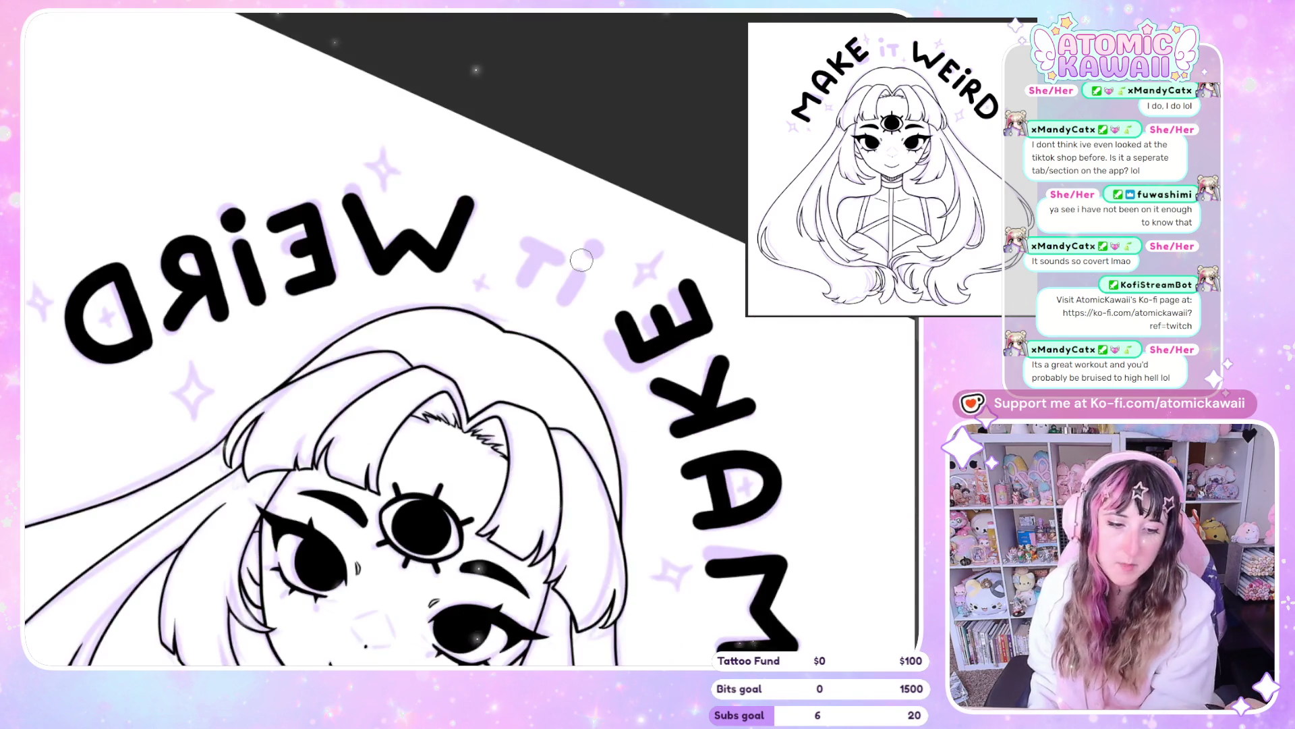
{"action": "key", "text": "h"}
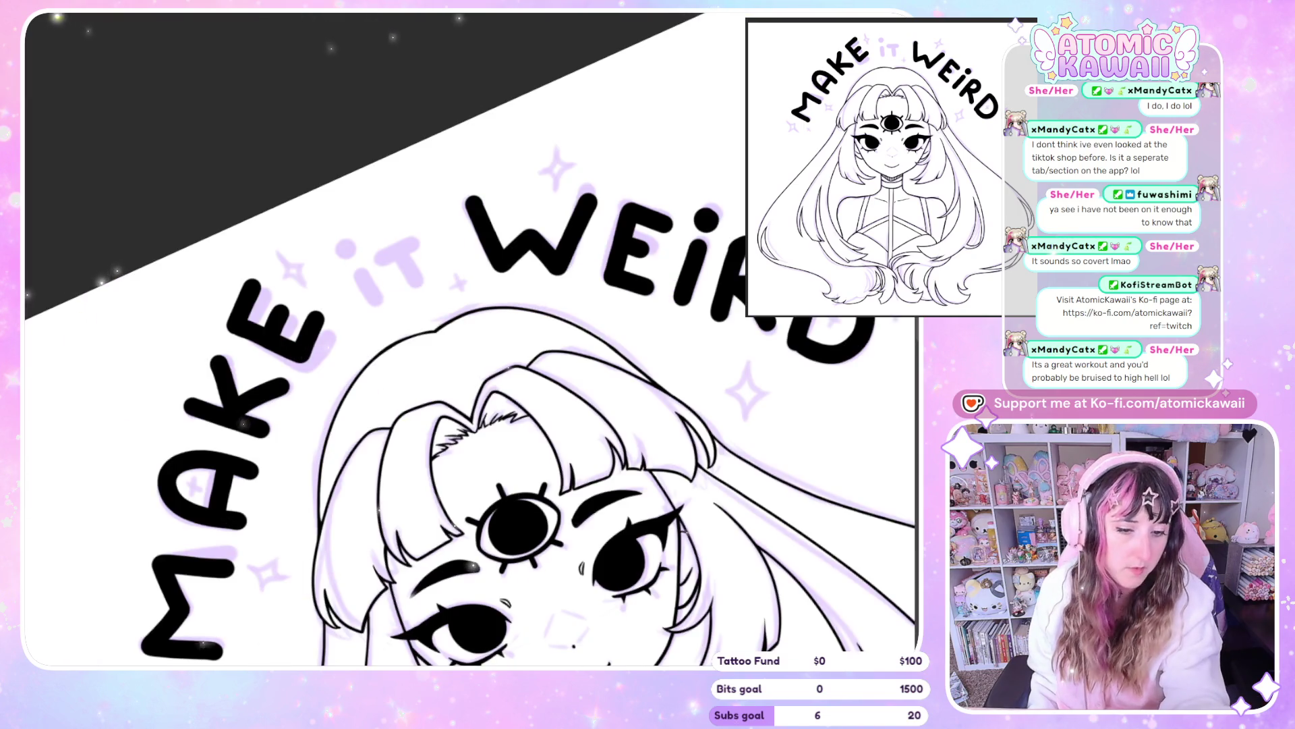
{"action": "left_click_drag", "start_coordinate": [610, 180], "coordinate": [491, 154]}
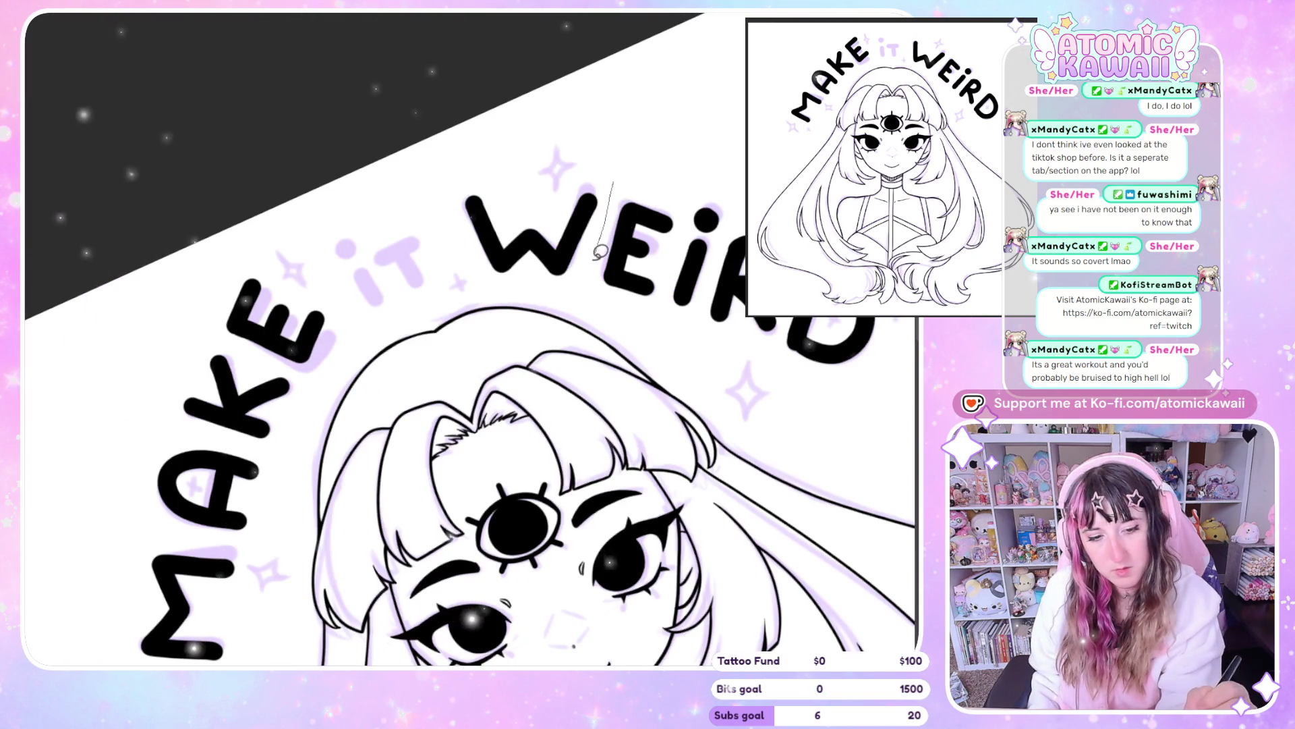
Confirm the W's transform unchanged, deselect it, and ink a first stroke on the i of 'it'
{"action": "left_click", "coordinate": [629, 358]}
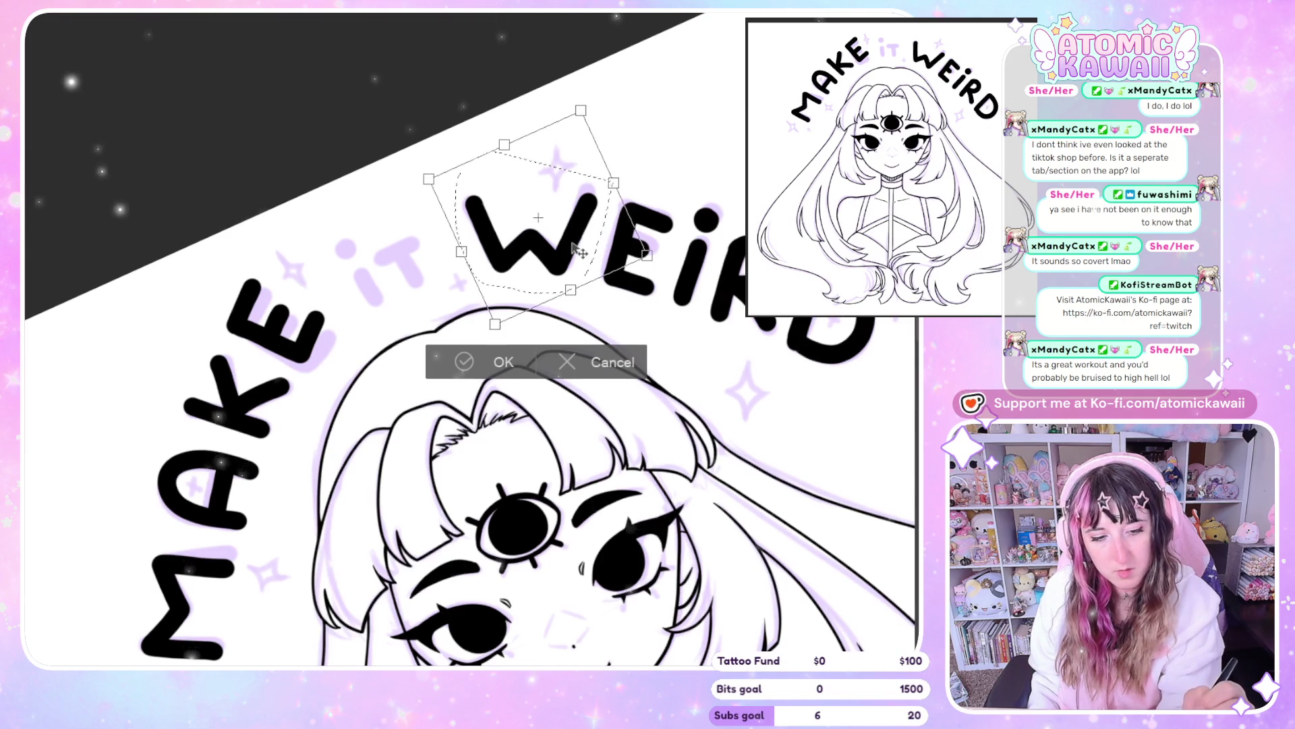
{"action": "left_click", "coordinate": [510, 360]}
{"action": "left_click", "coordinate": [643, 178]}
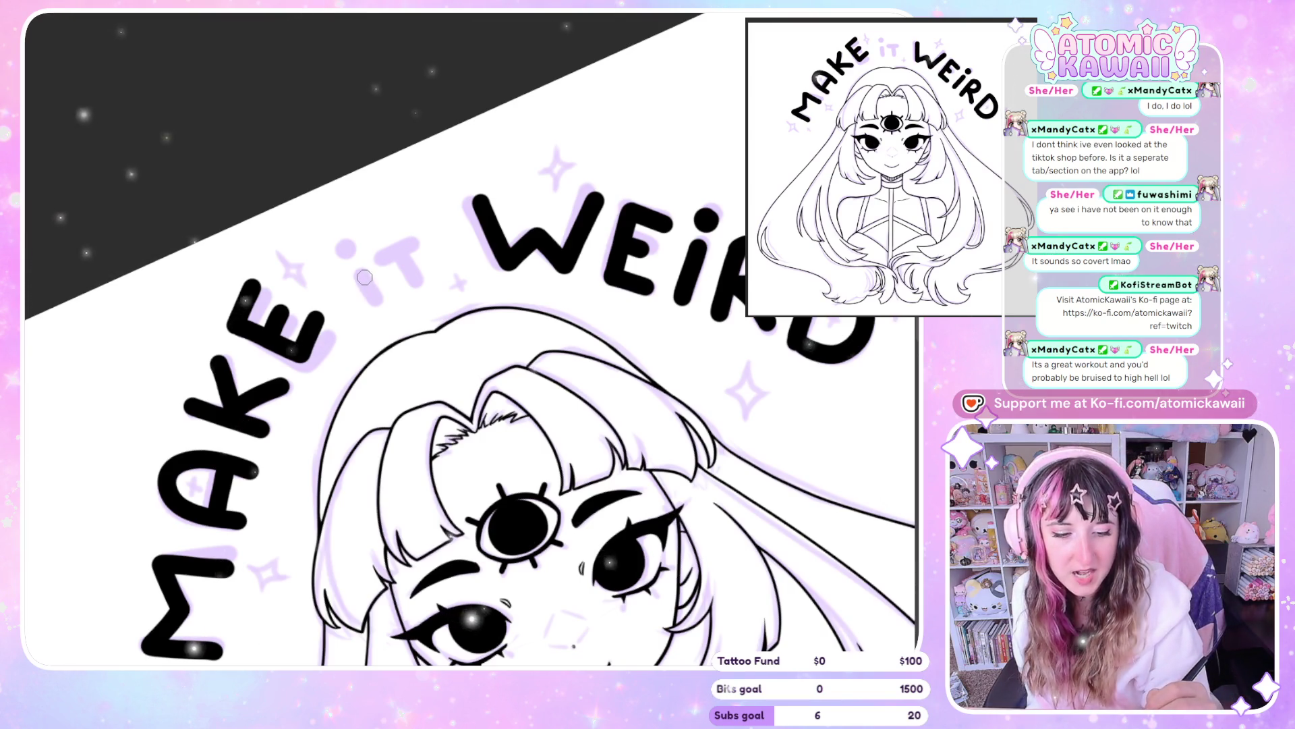
{"action": "left_click_drag", "start_coordinate": [362, 273], "coordinate": [370, 291]}
Ink the small 'it': the i stem with a round dot and the t stroke
{"action": "key", "text": "ctrl+z"}
{"action": "left_click_drag", "start_coordinate": [365, 275], "coordinate": [376, 302]}
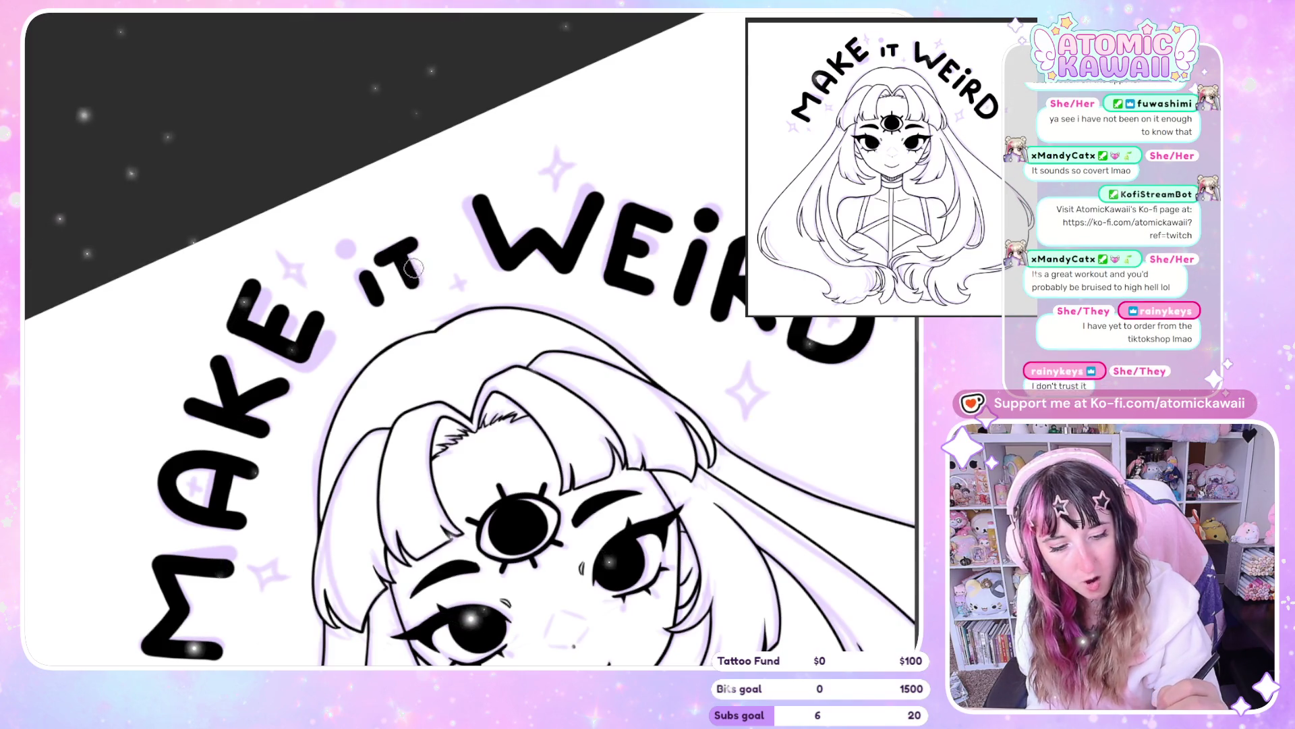
{"action": "left_click_drag", "start_coordinate": [398, 256], "coordinate": [406, 289]}
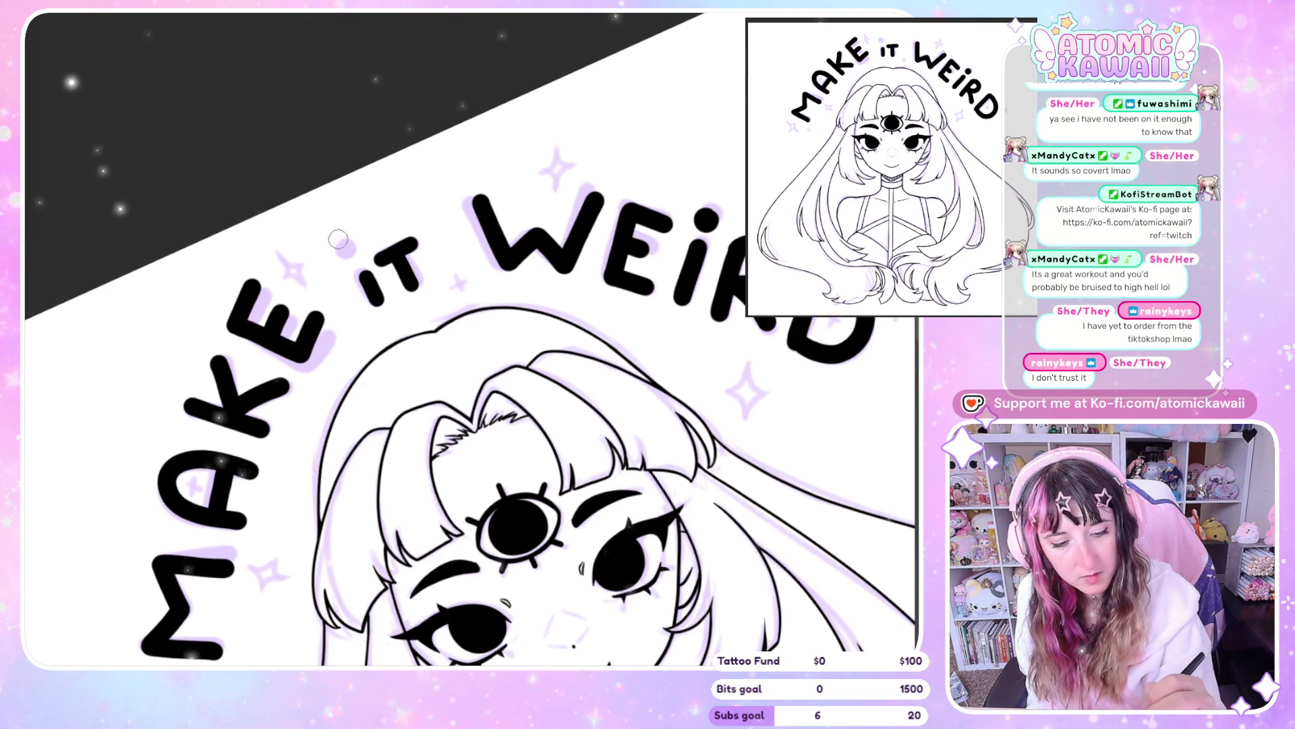
{"action": "left_click", "coordinate": [351, 249]}
{"action": "left_click_drag", "start_coordinate": [352, 247], "coordinate": [355, 248]}
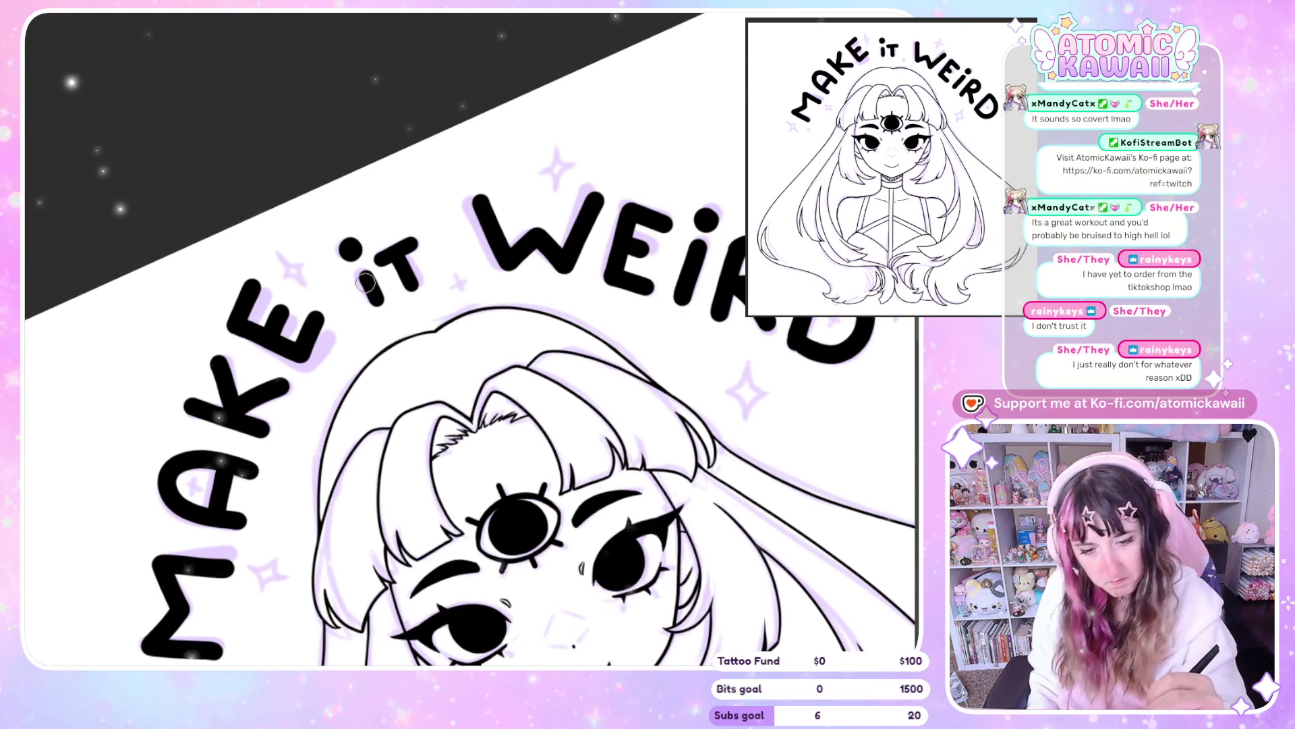
{"action": "left_click_drag", "start_coordinate": [362, 278], "coordinate": [378, 302]}
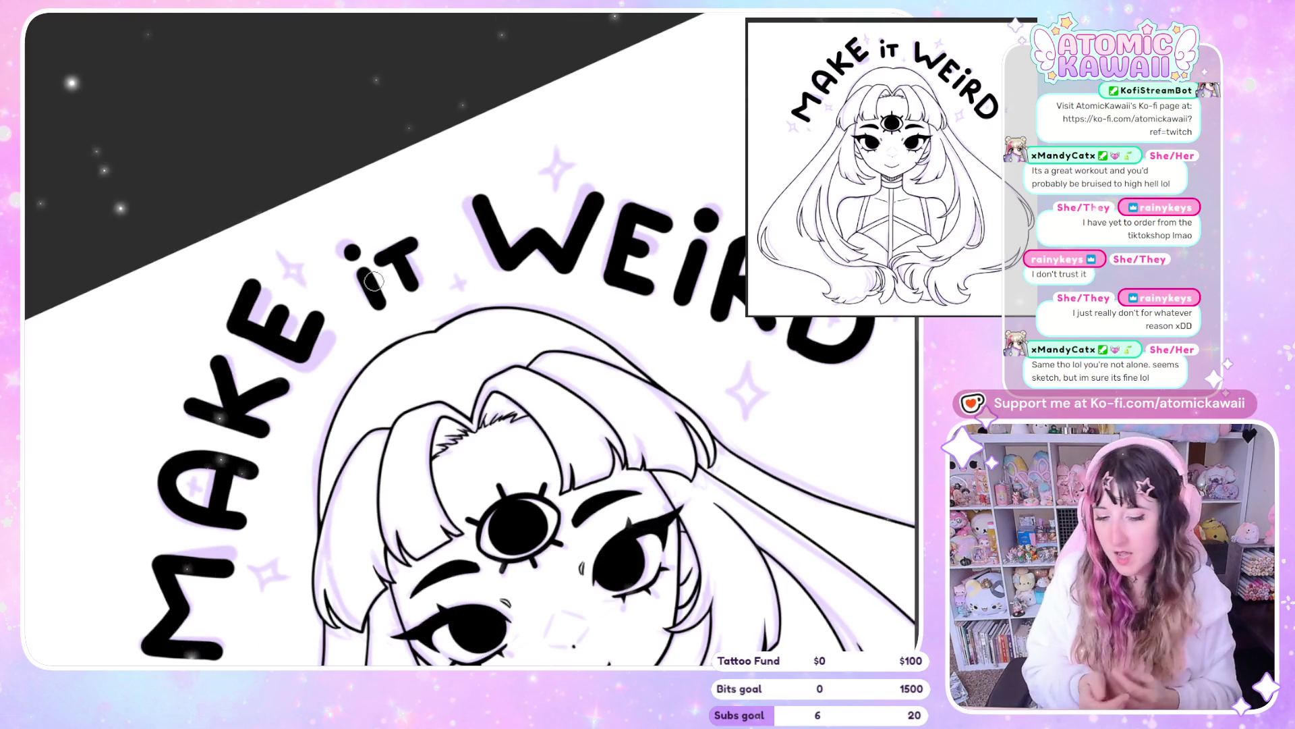
Level the canvas view, lasso the word MAKE, and start a transform
{"action": "key", "text": "ctrl+minus"}
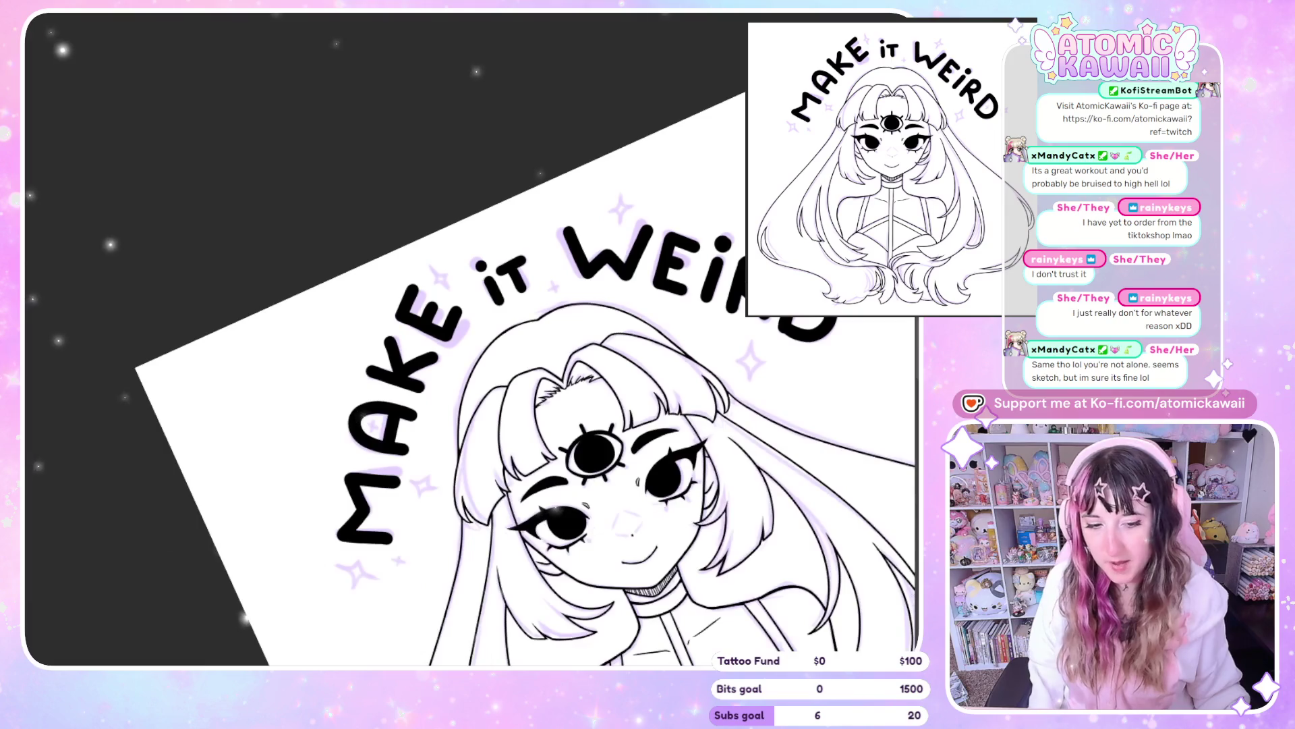
{"action": "key", "text": "ctrl+at"}
{"action": "scroll", "coordinate": [664, 352], "scroll_direction": "up", "scroll_amount": 5}
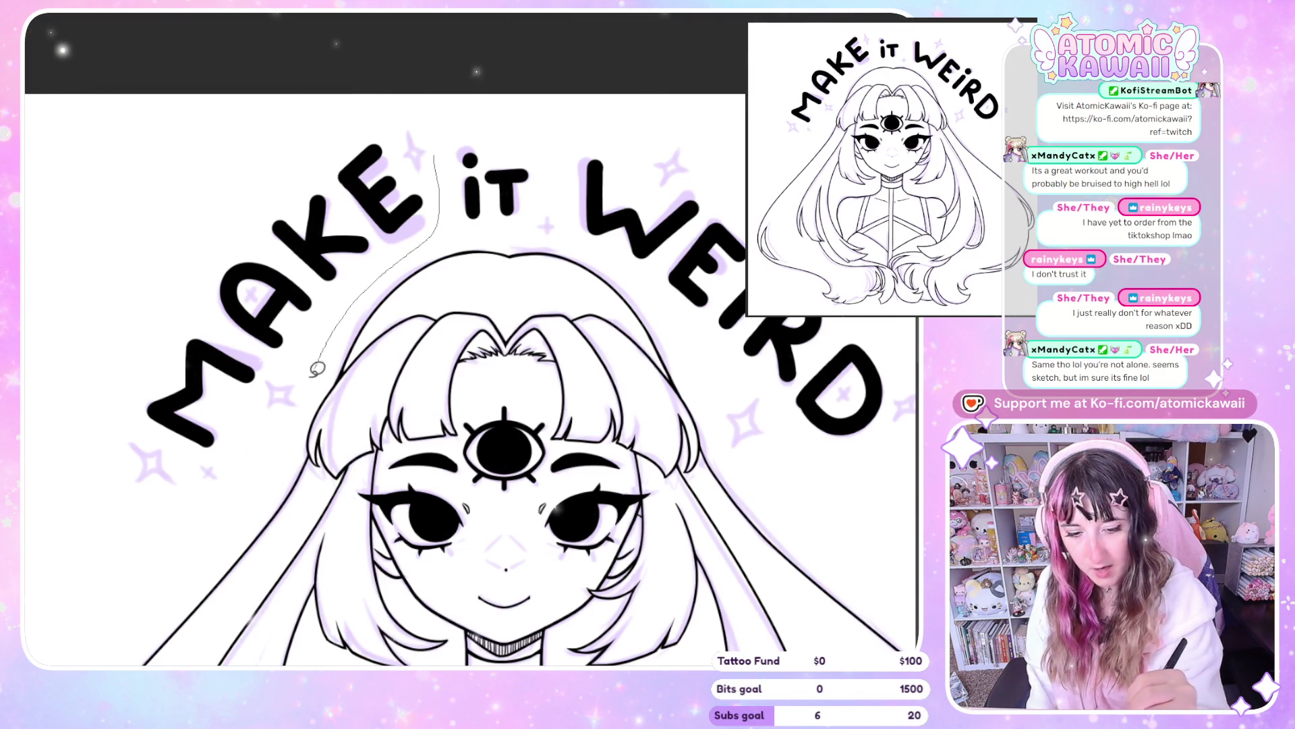
{"action": "left_click_drag", "start_coordinate": [115, 335], "coordinate": [388, 129]}
{"action": "left_click", "coordinate": [385, 557]}
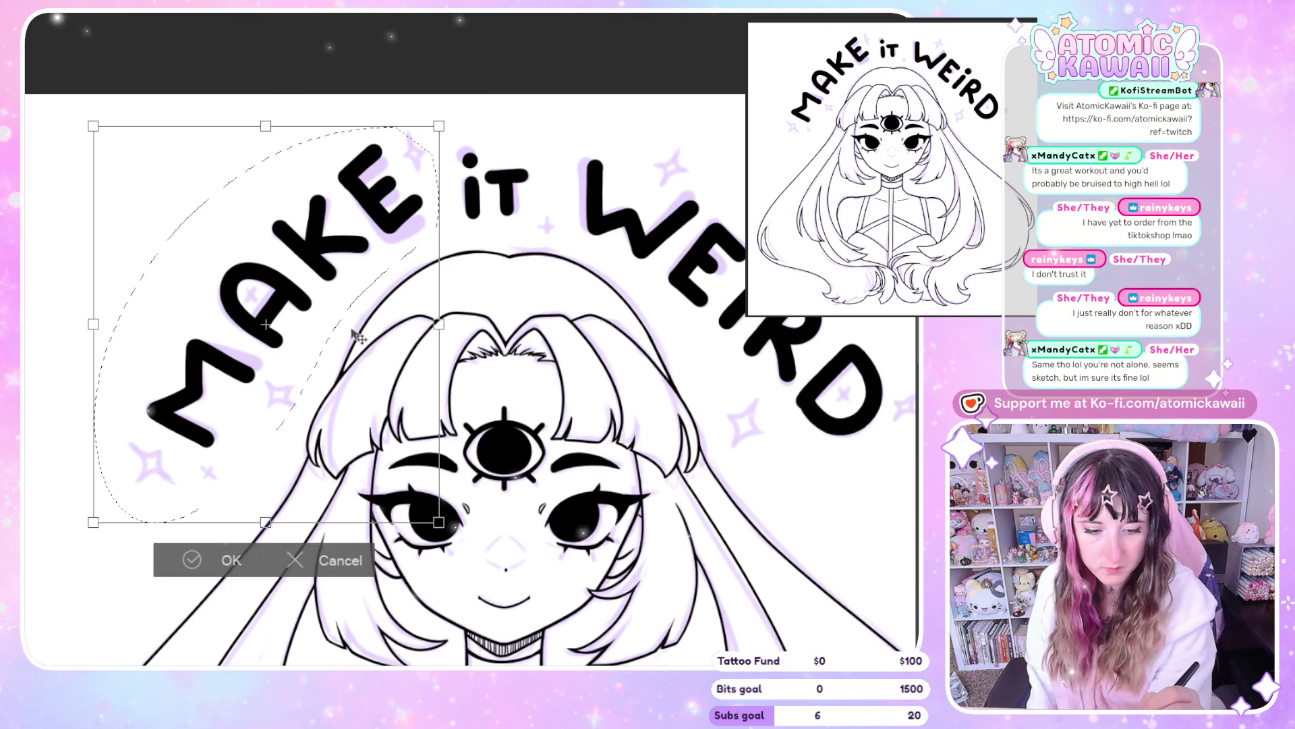
Rotate MAKE slightly clockwise and confirm its new position
{"action": "left_click_drag", "start_coordinate": [364, 348], "coordinate": [366, 350]}
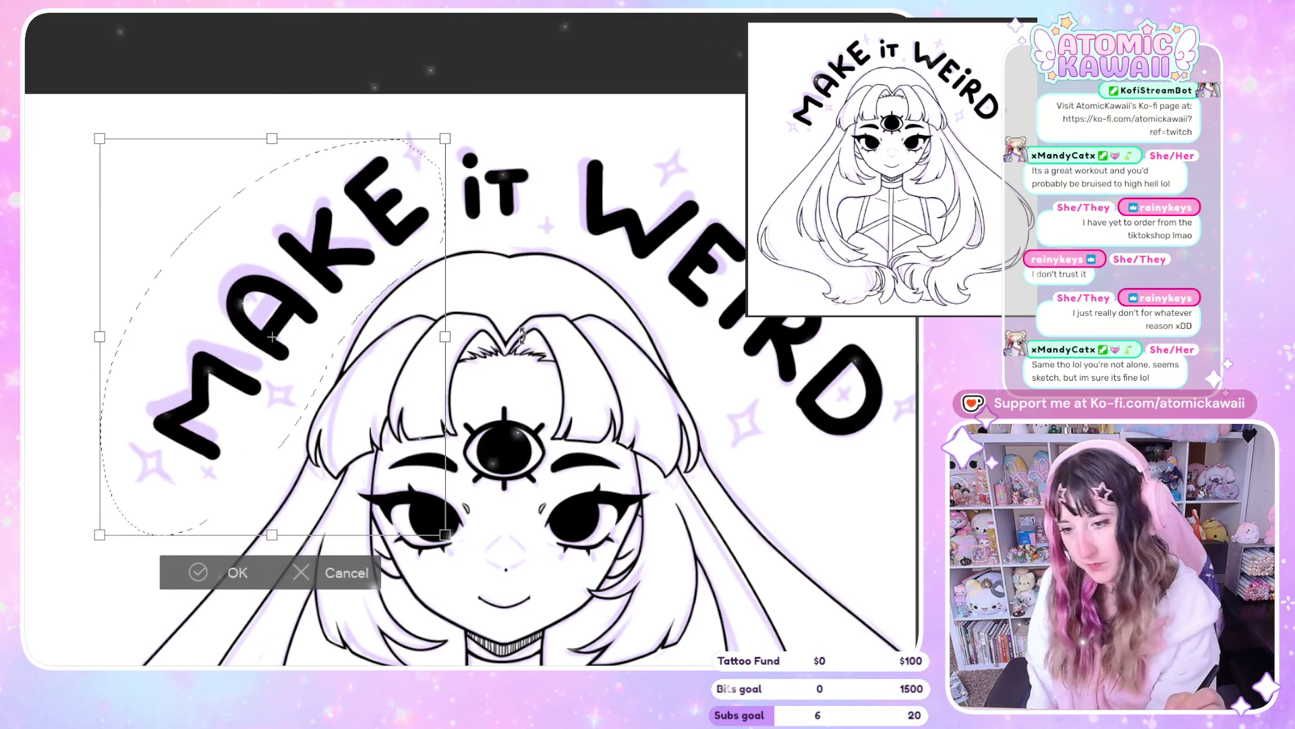
{"action": "left_click_drag", "start_coordinate": [531, 336], "coordinate": [553, 376]}
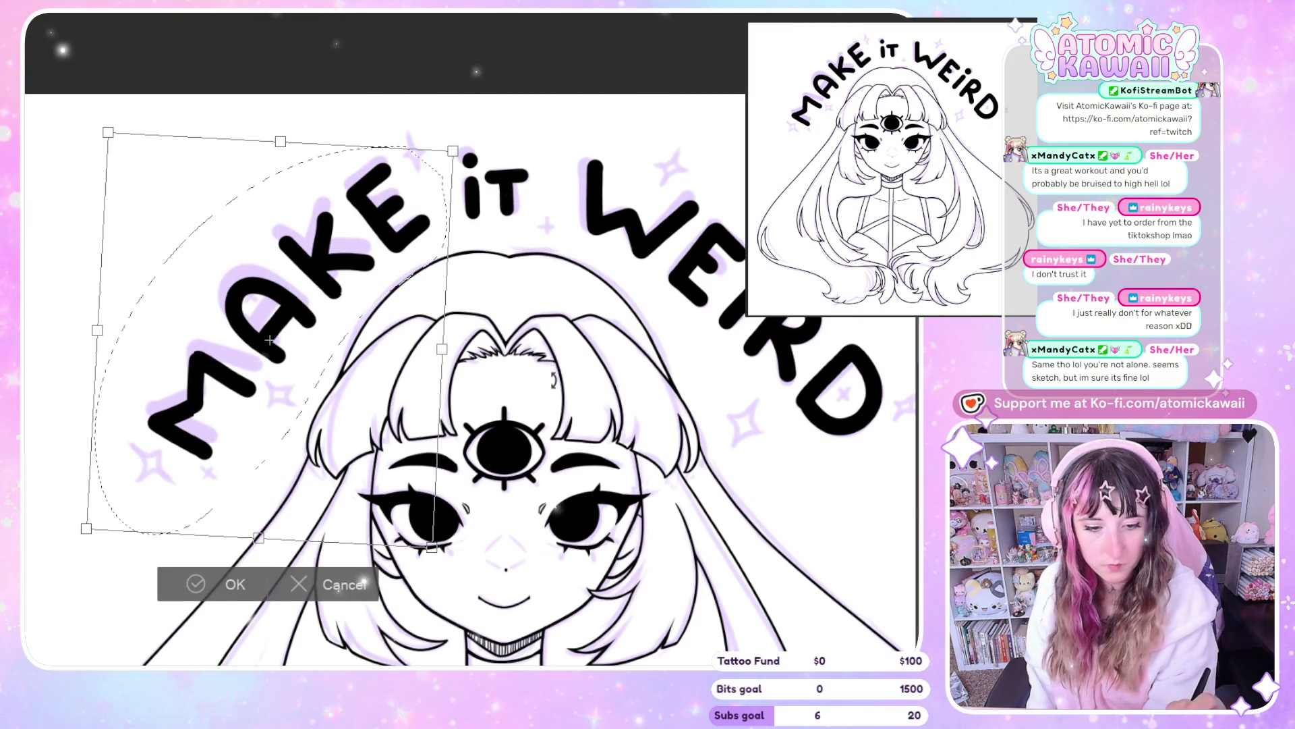
{"action": "left_click", "coordinate": [234, 584]}
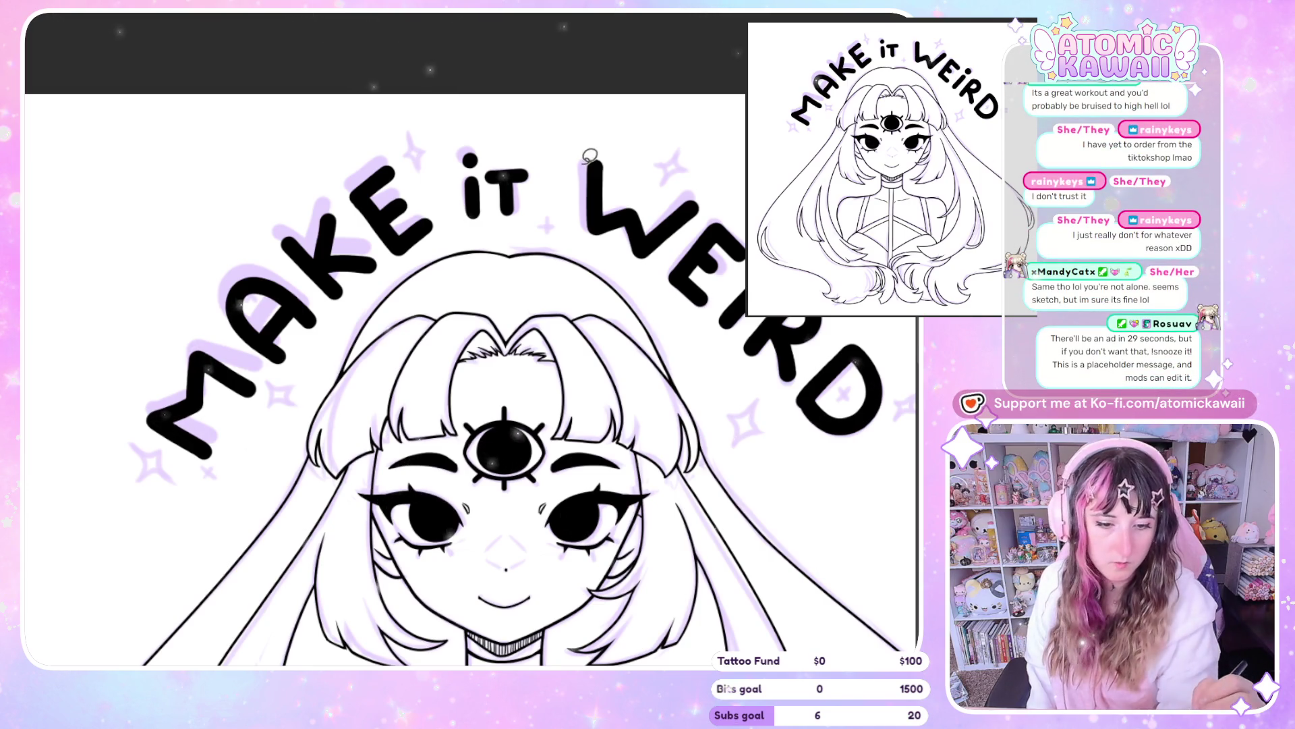
Nudge the small iT two steps right, deselect, and hide the purple sketch
{"action": "left_click_drag", "start_coordinate": [560, 215], "coordinate": [496, 122]}
{"action": "left_click", "coordinate": [589, 278]}
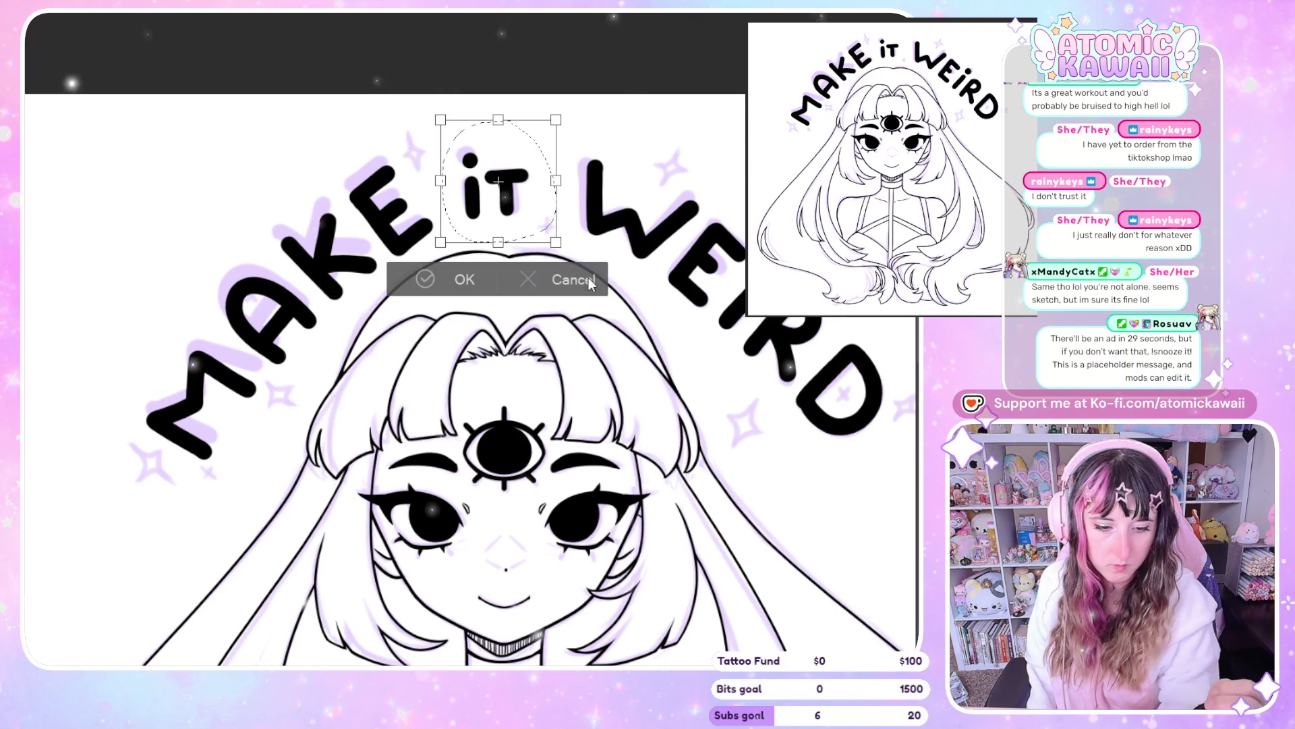
{"action": "key", "text": "Right"}
{"action": "key", "text": "Right"}
{"action": "key", "text": "Right"}
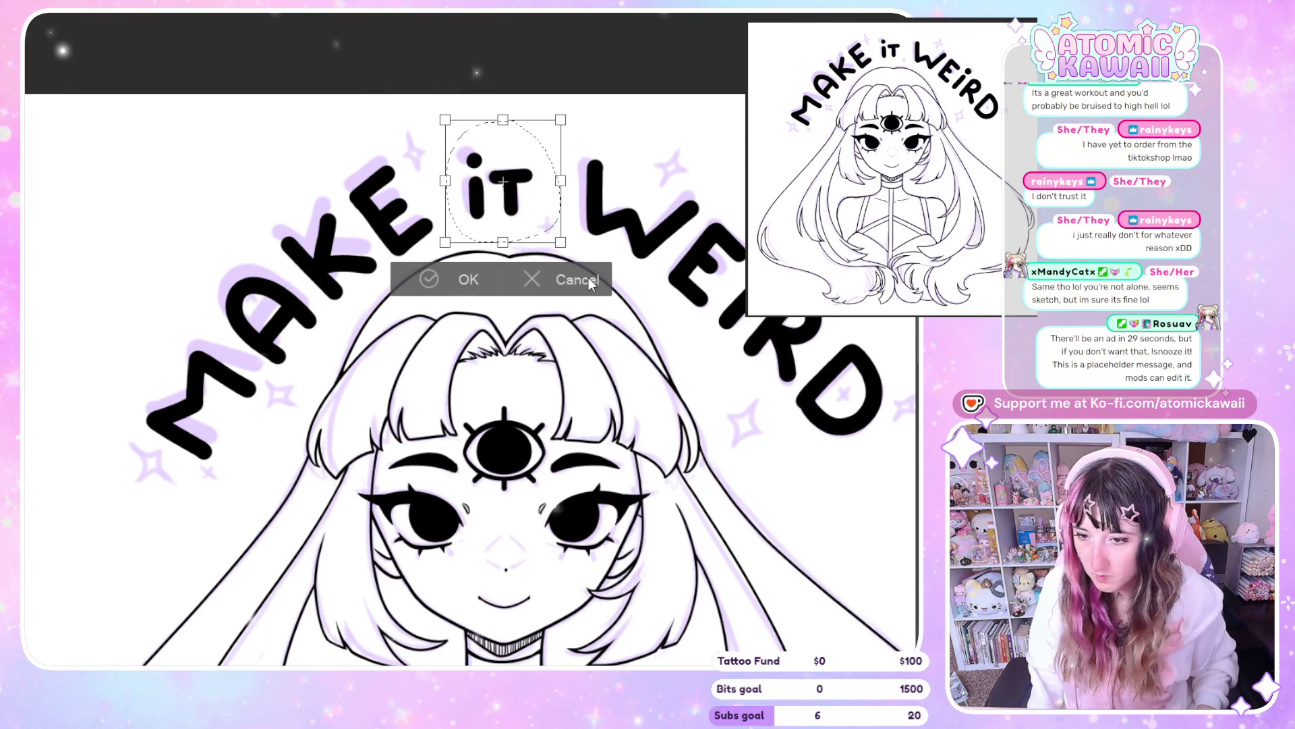
{"action": "key", "text": "Right"}
{"action": "key", "text": "Right"}
{"action": "key", "text": "Right"}
{"action": "key", "text": "Right"}
{"action": "key", "text": "Right"}
{"action": "key", "text": "Right"}
{"action": "key", "text": "Right"}
{"action": "key", "text": "Right"}
{"action": "key", "text": "Right"}
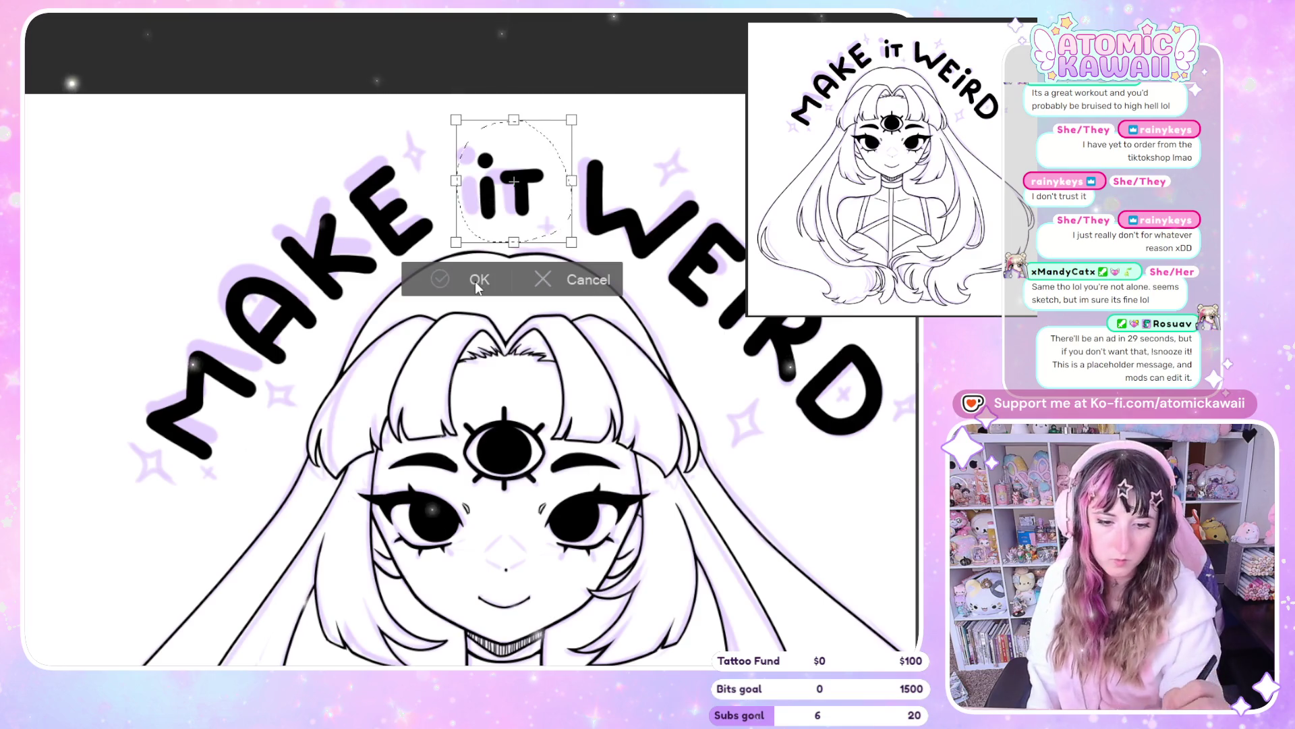
{"action": "key", "text": "Return"}
{"action": "key", "text": "ctrl+d"}
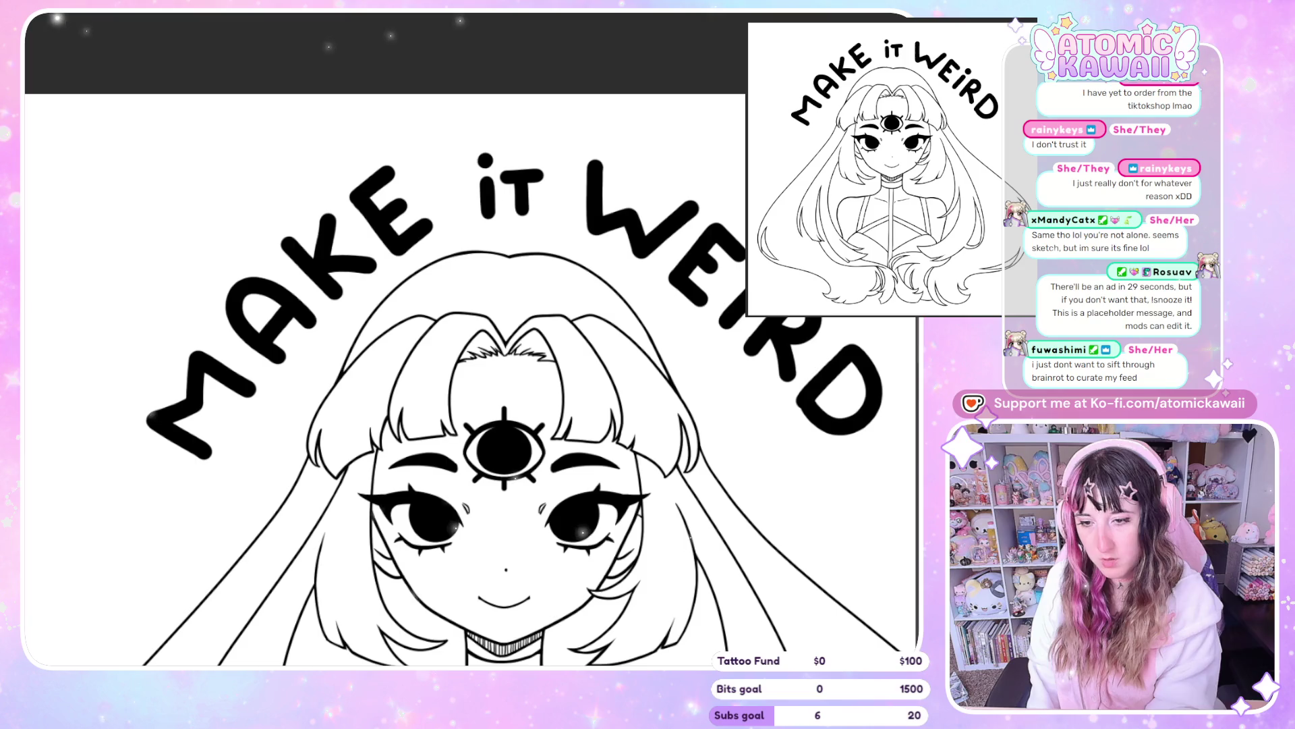
Nudge WEIRD slightly left and down and shrink it a little
{"action": "scroll", "coordinate": [555, 150], "scroll_direction": "right", "scroll_amount": 3}
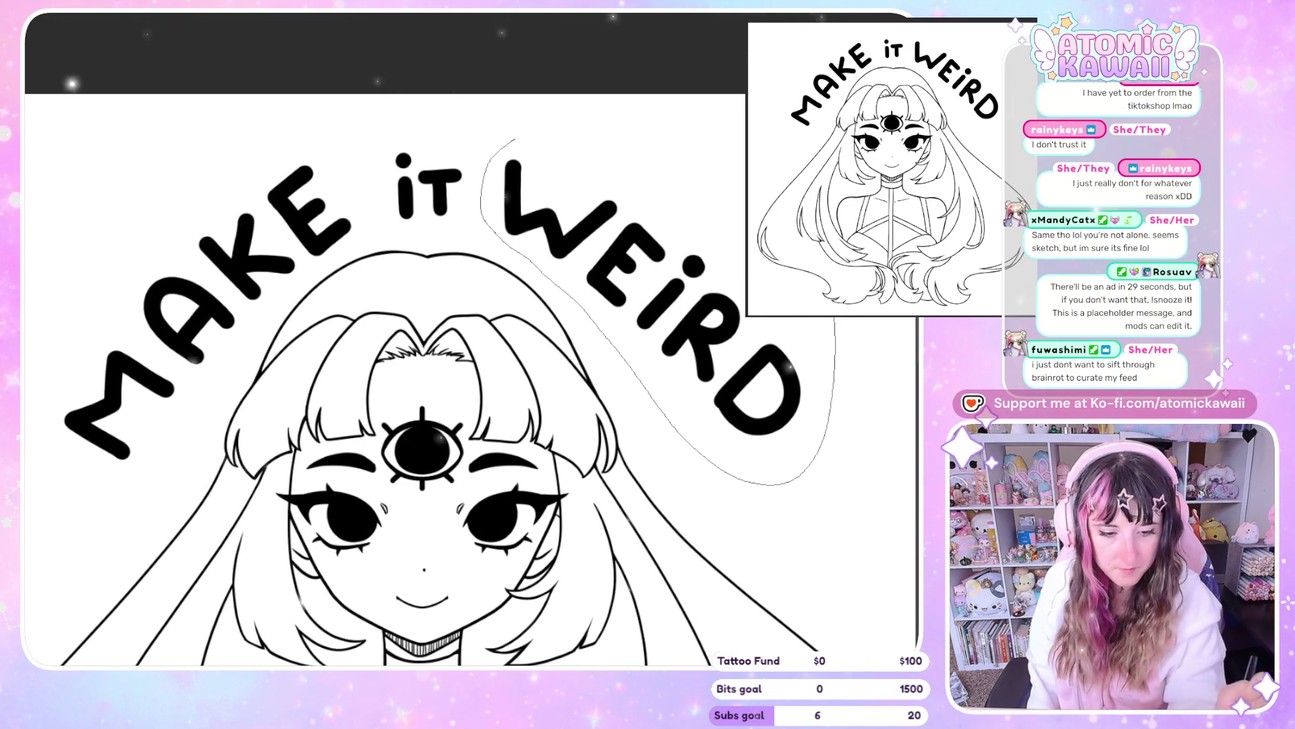
{"action": "left_click_drag", "start_coordinate": [655, 387], "coordinate": [553, 89]}
{"action": "key", "text": "ctrl+t"}
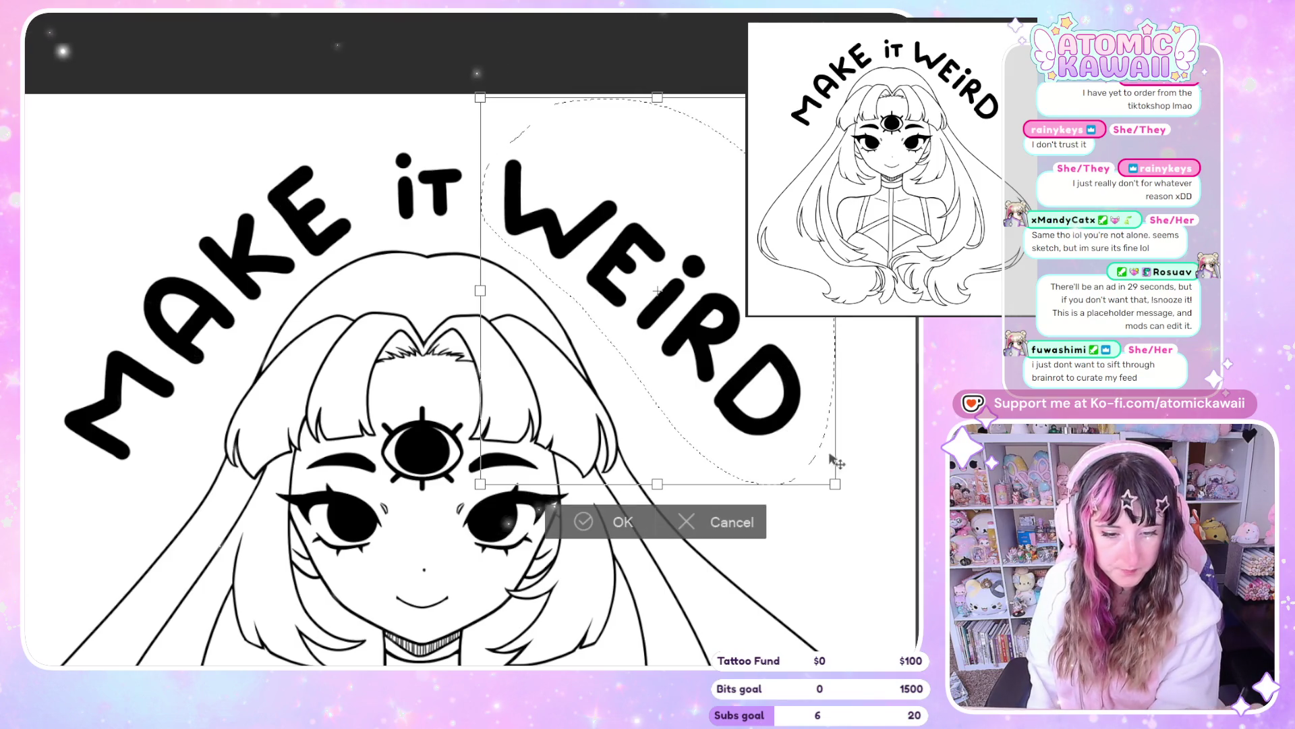
{"action": "left_click_drag", "start_coordinate": [776, 458], "coordinate": [769, 463]}
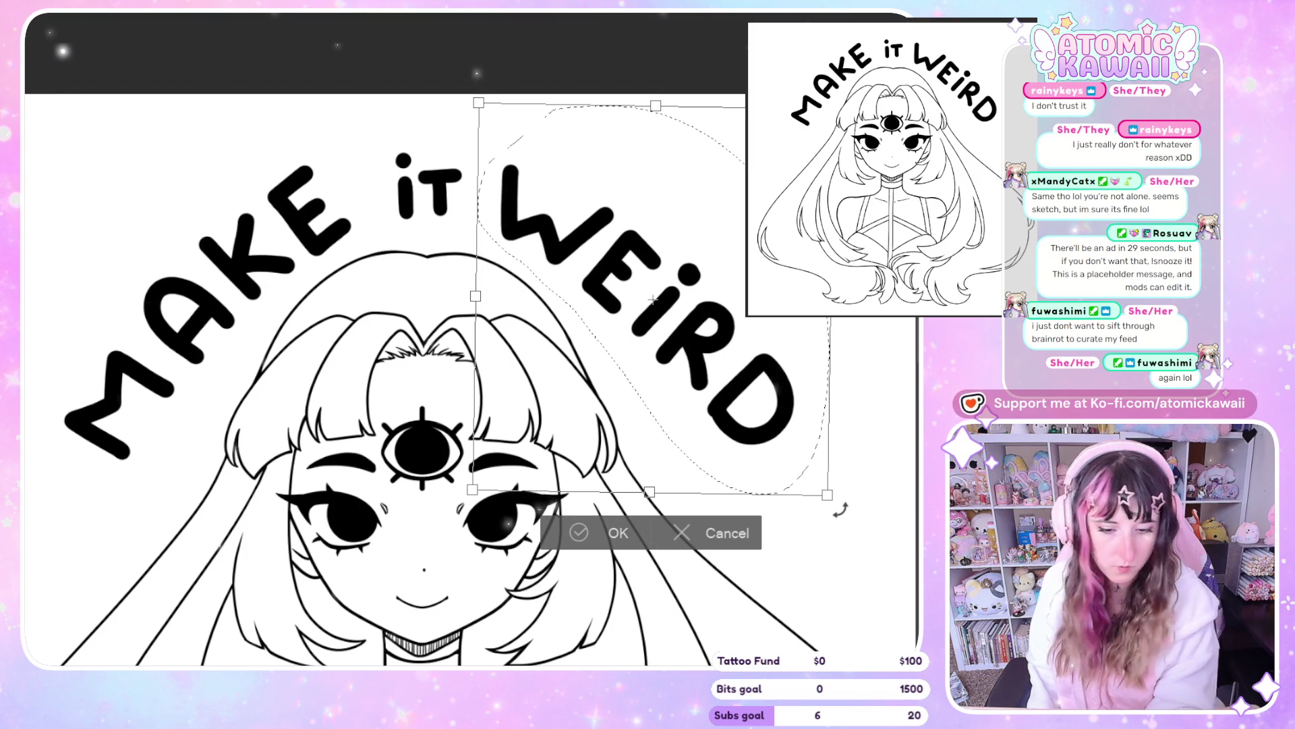
{"action": "left_click_drag", "start_coordinate": [824, 494], "coordinate": [840, 522]}
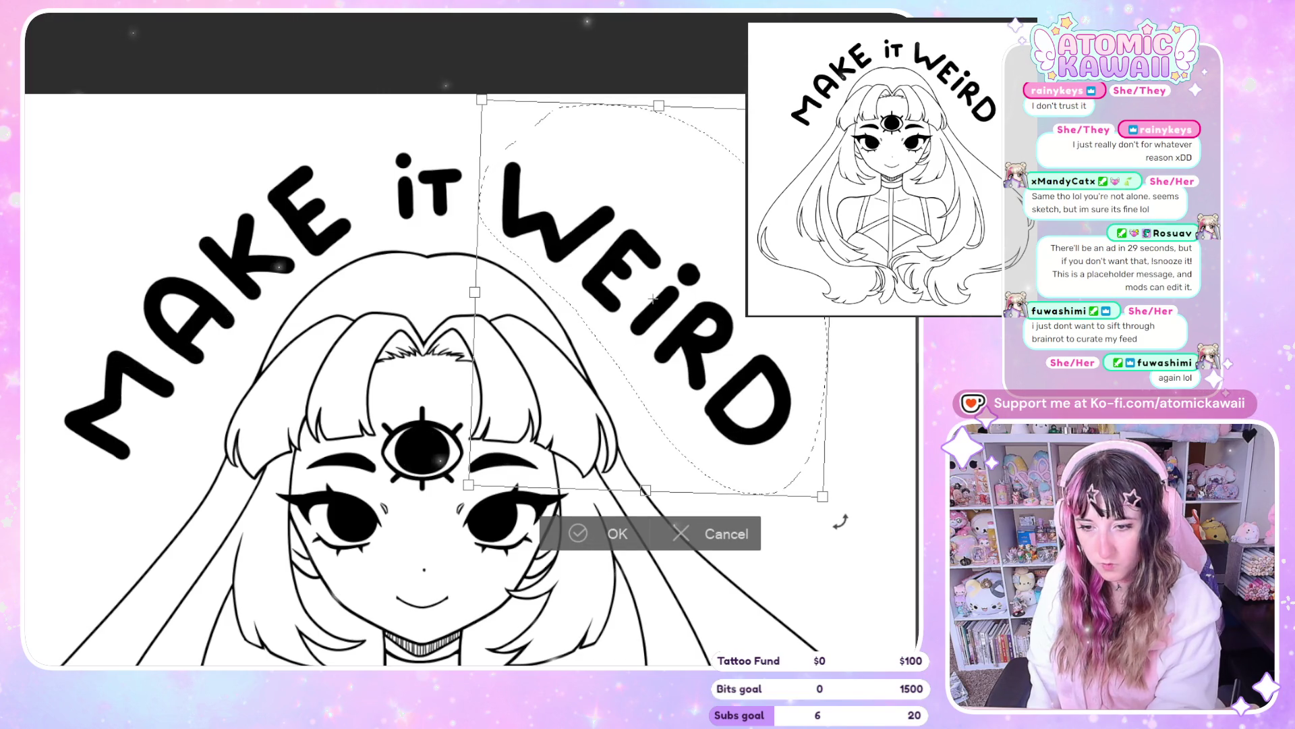
{"action": "left_click", "coordinate": [616, 532]}
{"action": "key", "text": "ctrl+d"}
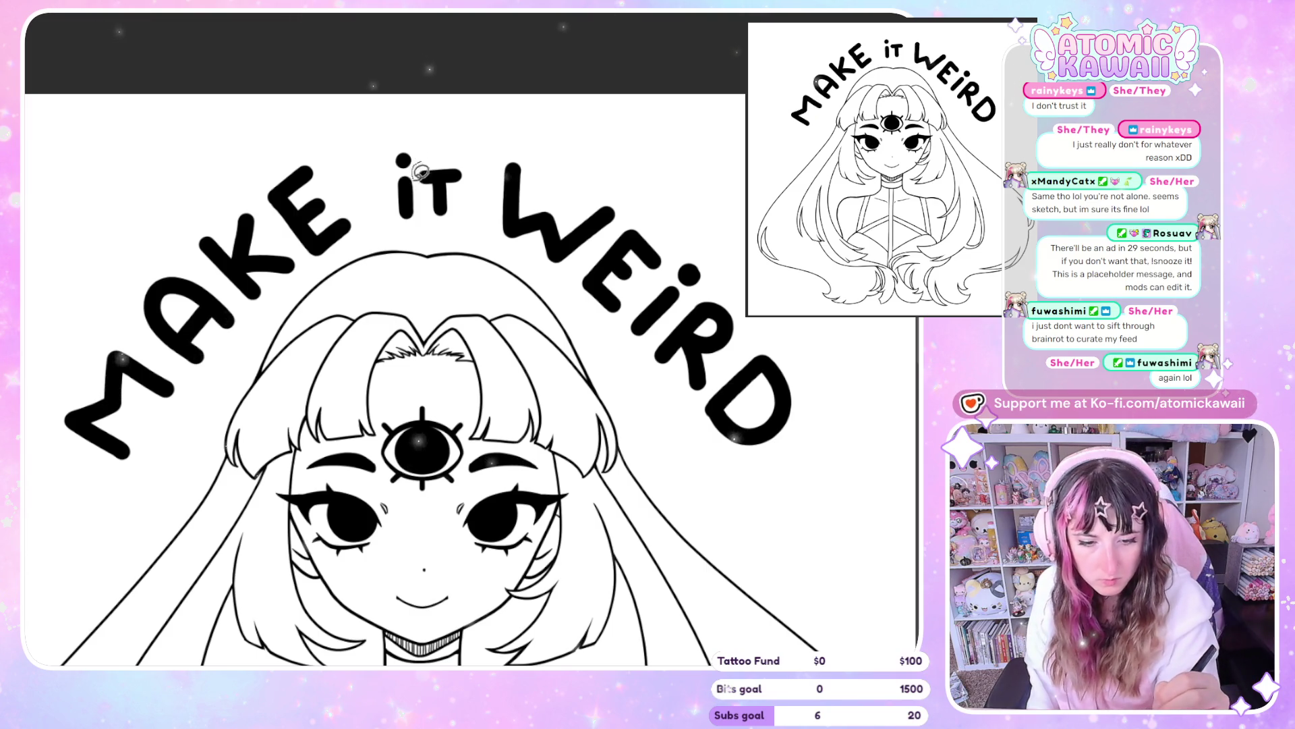
Tilt the word iT slightly clockwise to follow the arch
{"action": "left_click_drag", "start_coordinate": [446, 225], "coordinate": [438, 143]}
{"action": "left_click", "coordinate": [544, 272]}
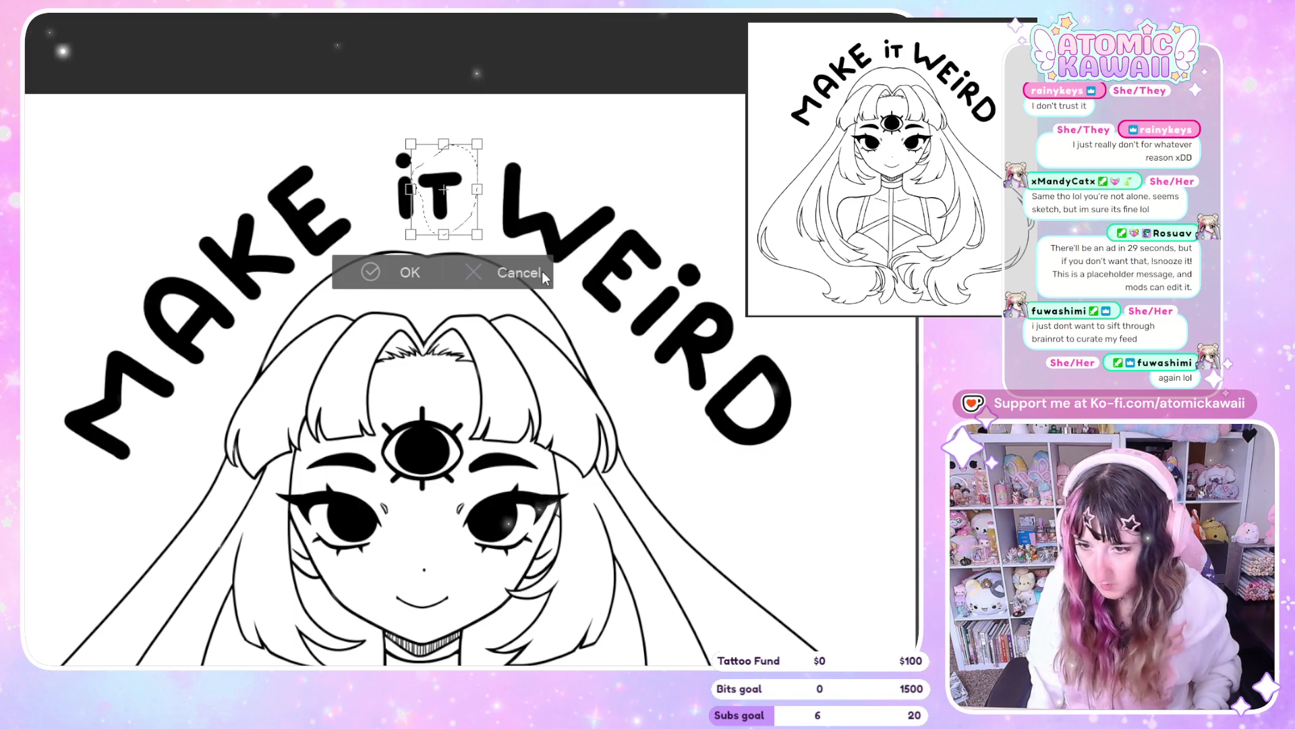
{"action": "left_click_drag", "start_coordinate": [530, 121], "coordinate": [536, 121]}
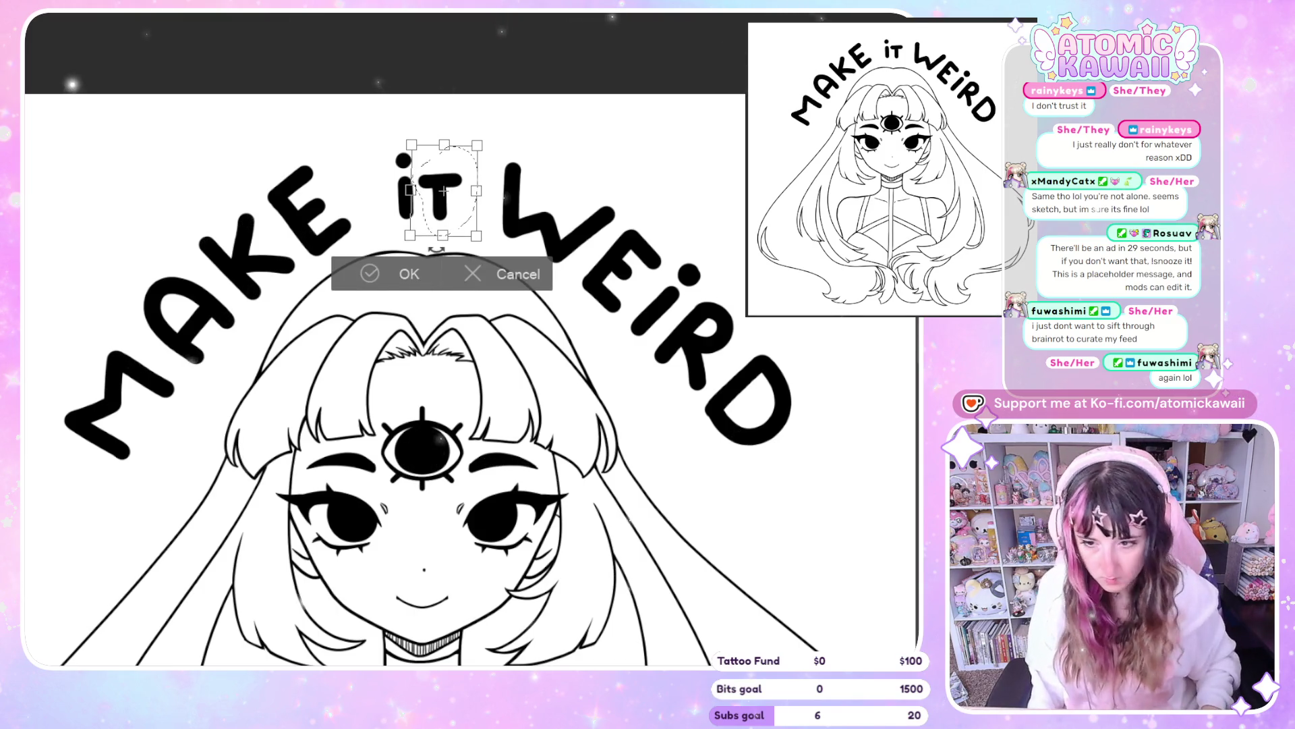
{"action": "left_click", "coordinate": [390, 279]}
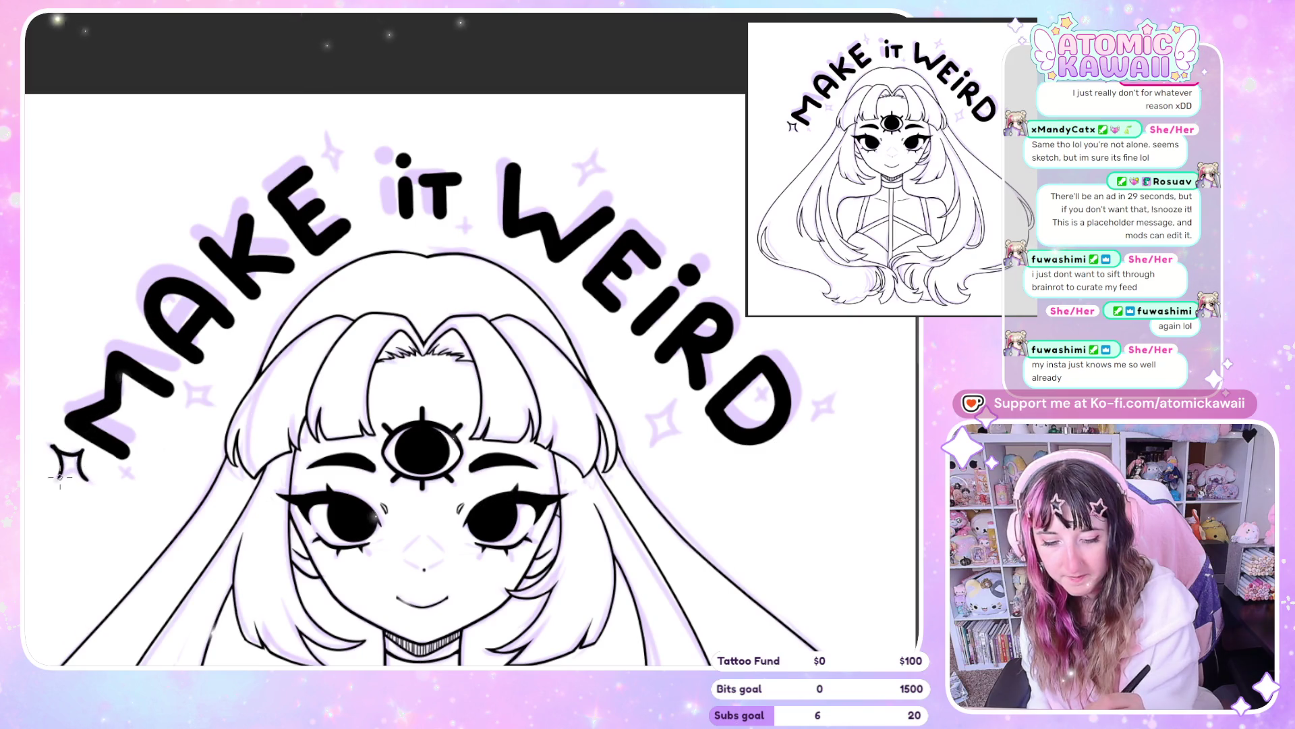
Mirror the view to check the sparkles and lettering, then flip back and fit the whole canvas
{"action": "key", "text": "h"}
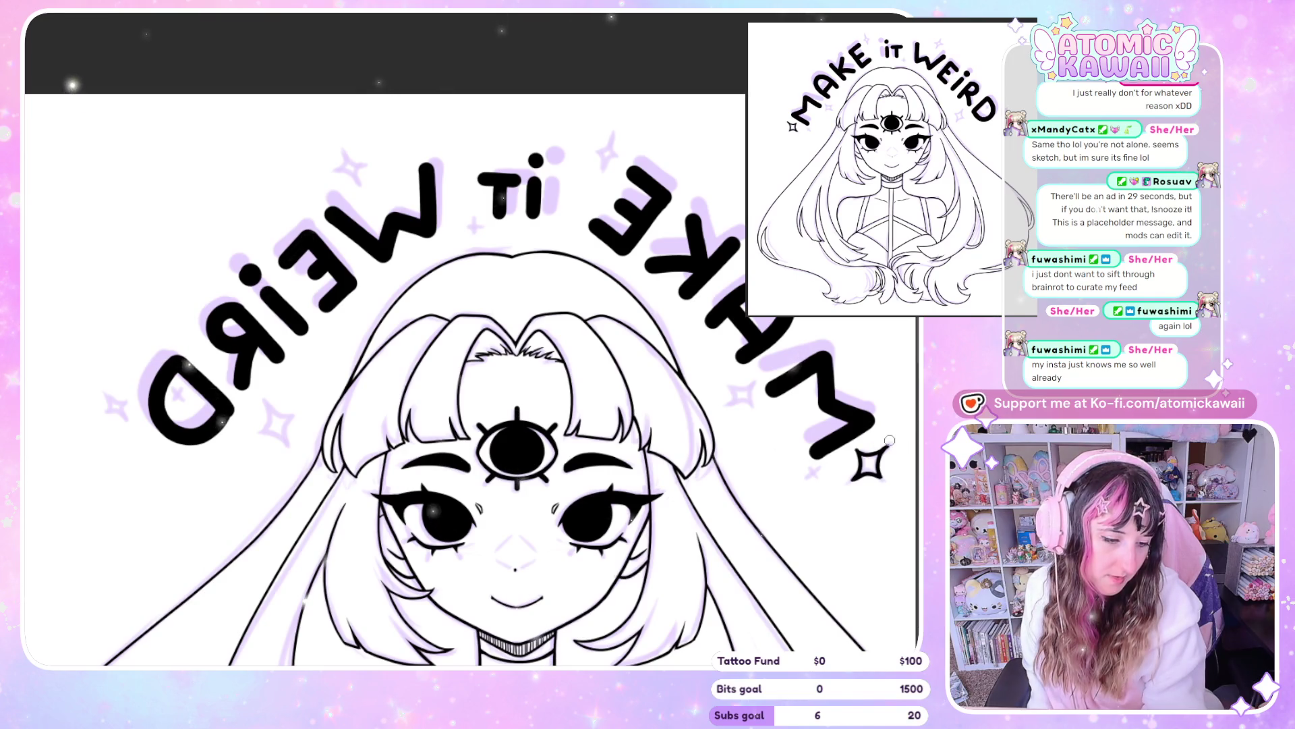
{"action": "key", "text": "h"}
{"action": "key", "text": "ctrl+0"}
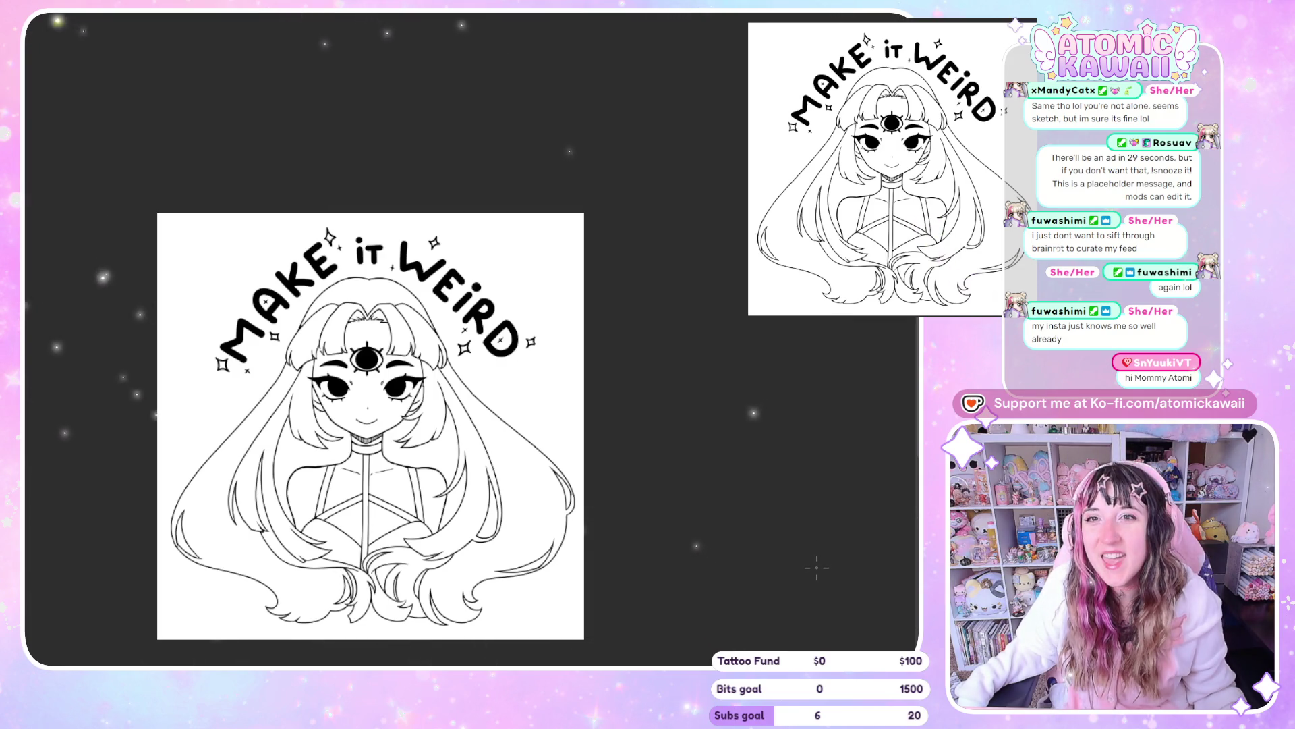
Scroll over the canvas and zoom out to see the whole artwork on its gray fill
{"action": "scroll", "coordinate": [651, 519], "scroll_direction": "down", "scroll_amount": 2}
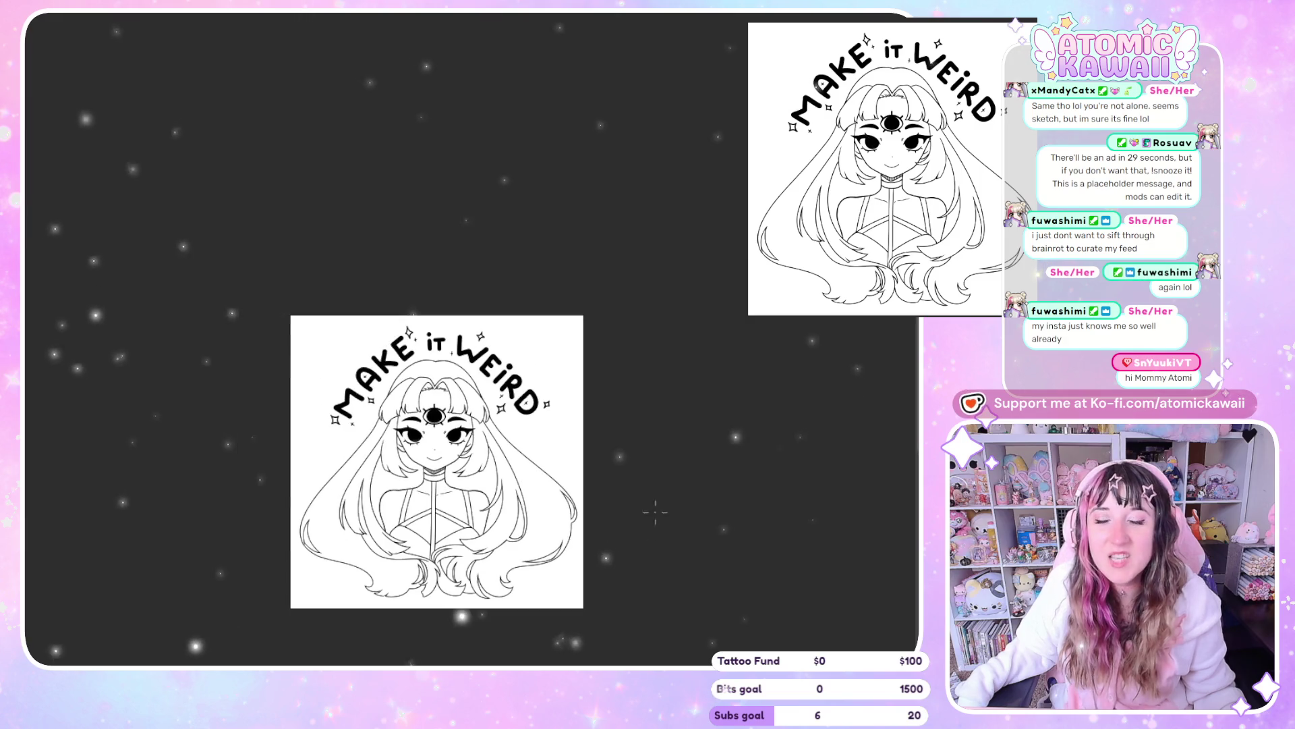
{"action": "scroll", "coordinate": [652, 519], "scroll_direction": "up", "scroll_amount": 2}
{"action": "scroll", "coordinate": [607, 472], "scroll_direction": "down", "scroll_amount": 2}
{"action": "scroll", "coordinate": [509, 421], "scroll_direction": "up", "scroll_amount": 2}
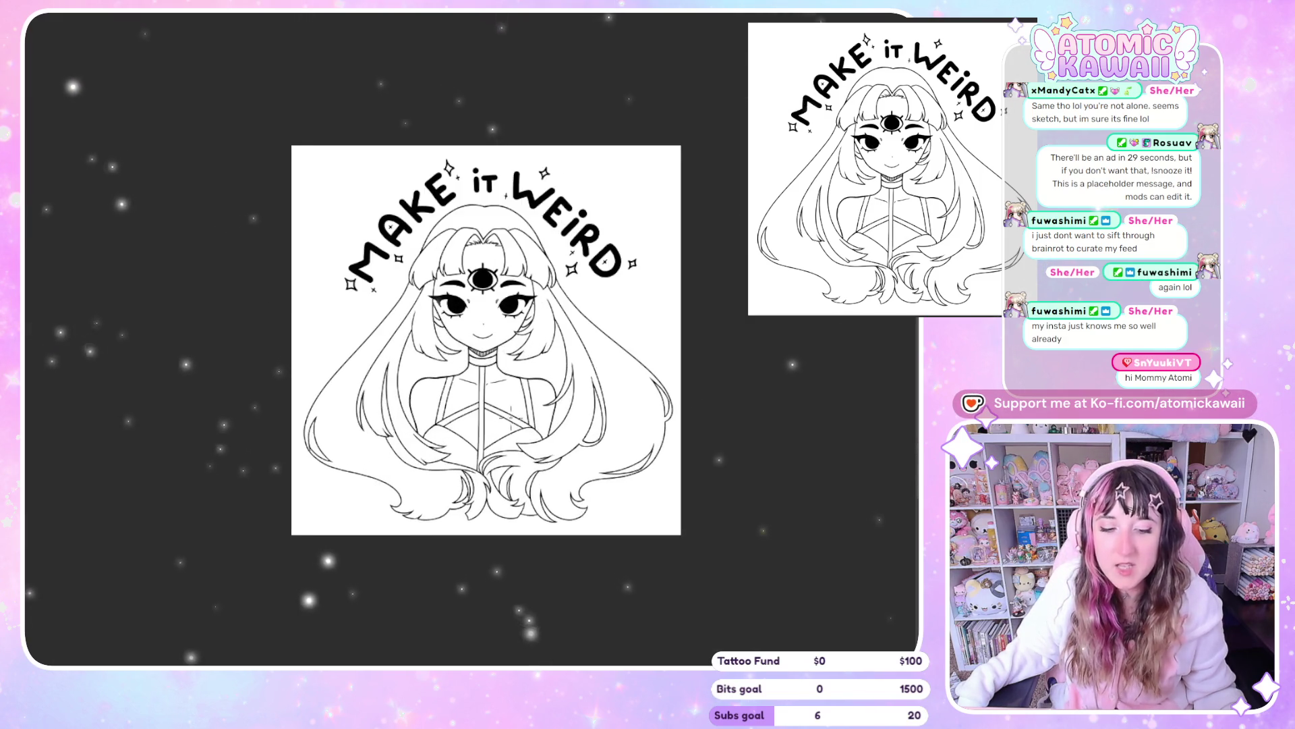
{"action": "scroll", "coordinate": [506, 420], "scroll_direction": "up", "scroll_amount": 2}
{"action": "scroll", "coordinate": [488, 398], "scroll_direction": "up", "scroll_amount": 2}
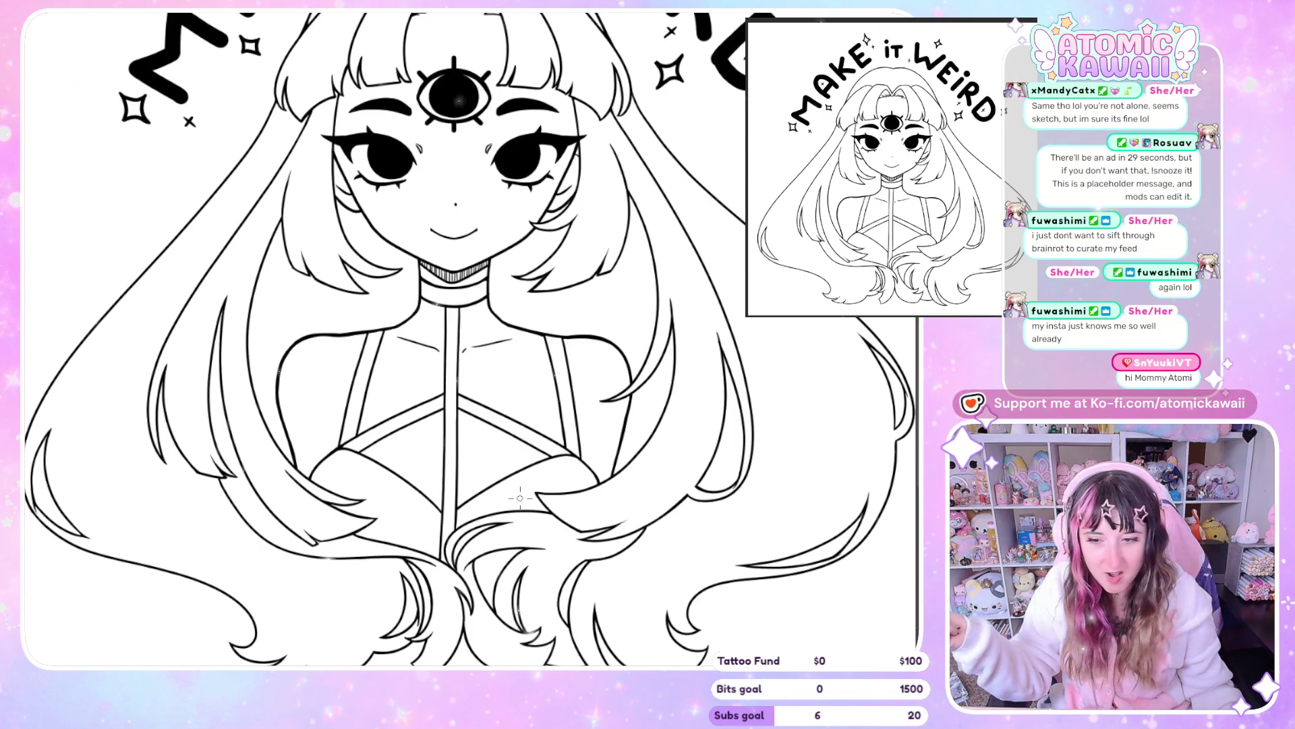
{"action": "key", "text": "ctrl+0"}
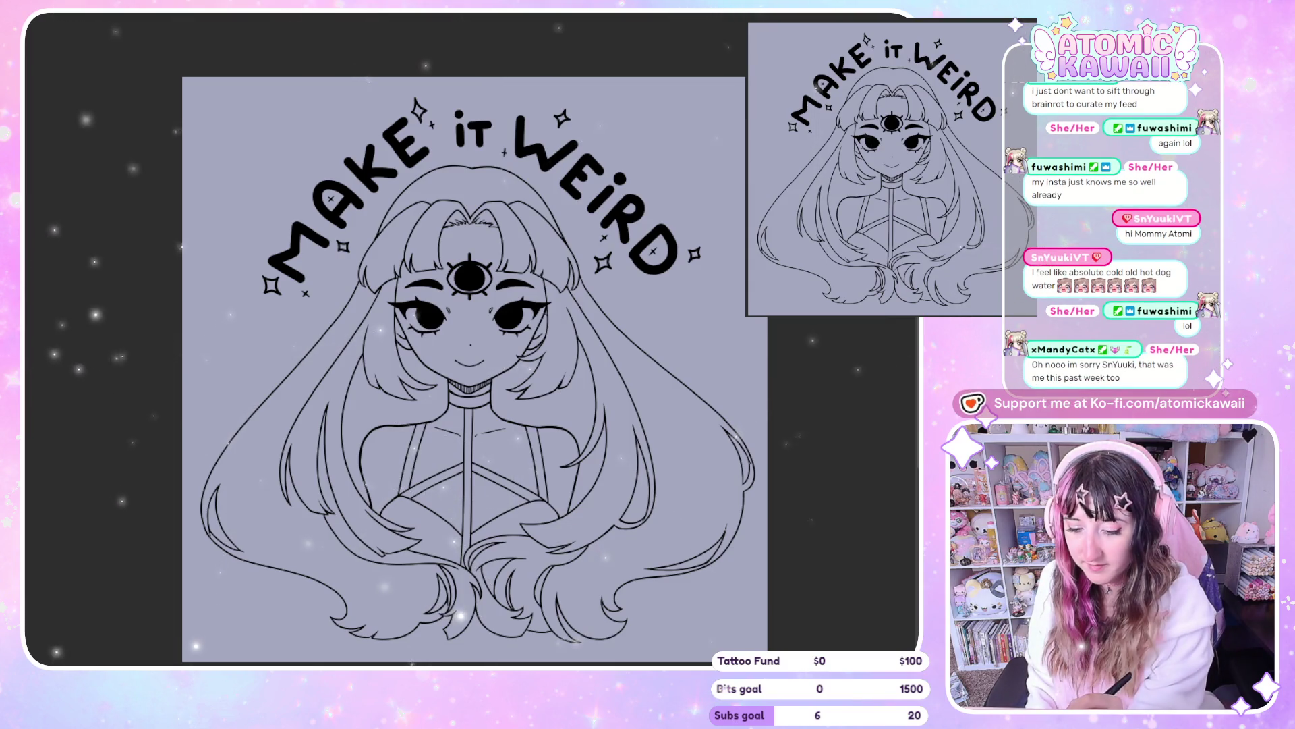
Auto-select and delete the gray outside the girl, then check and deselect the lower-right hair gap
{"action": "left_click", "coordinate": [731, 296]}
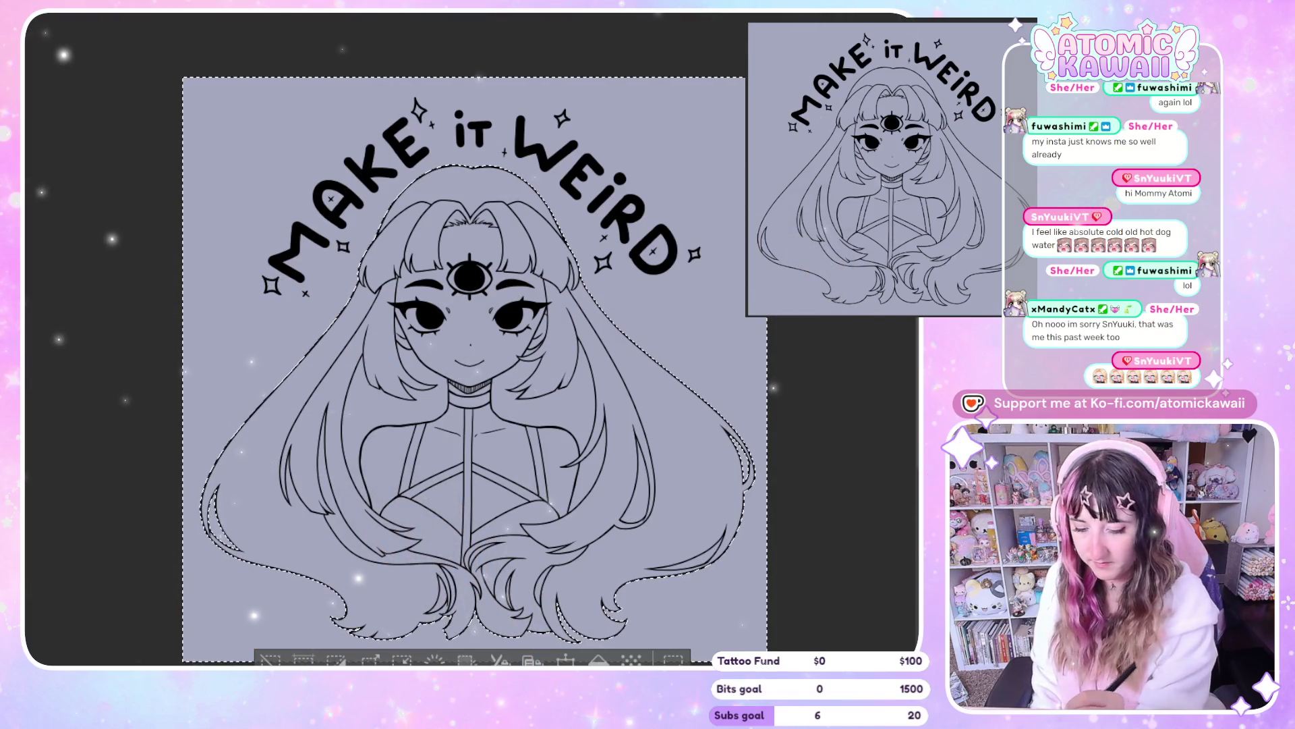
{"action": "key", "text": "Delete"}
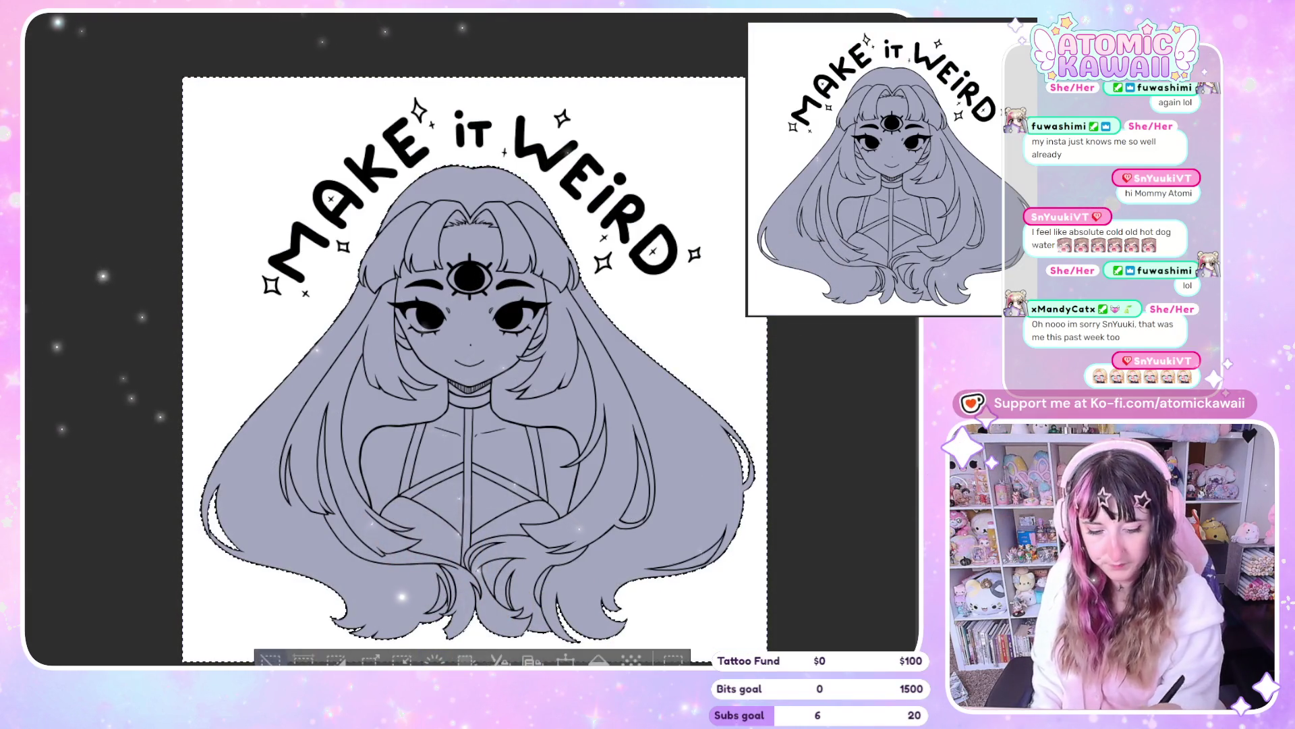
{"action": "left_click", "coordinate": [274, 656]}
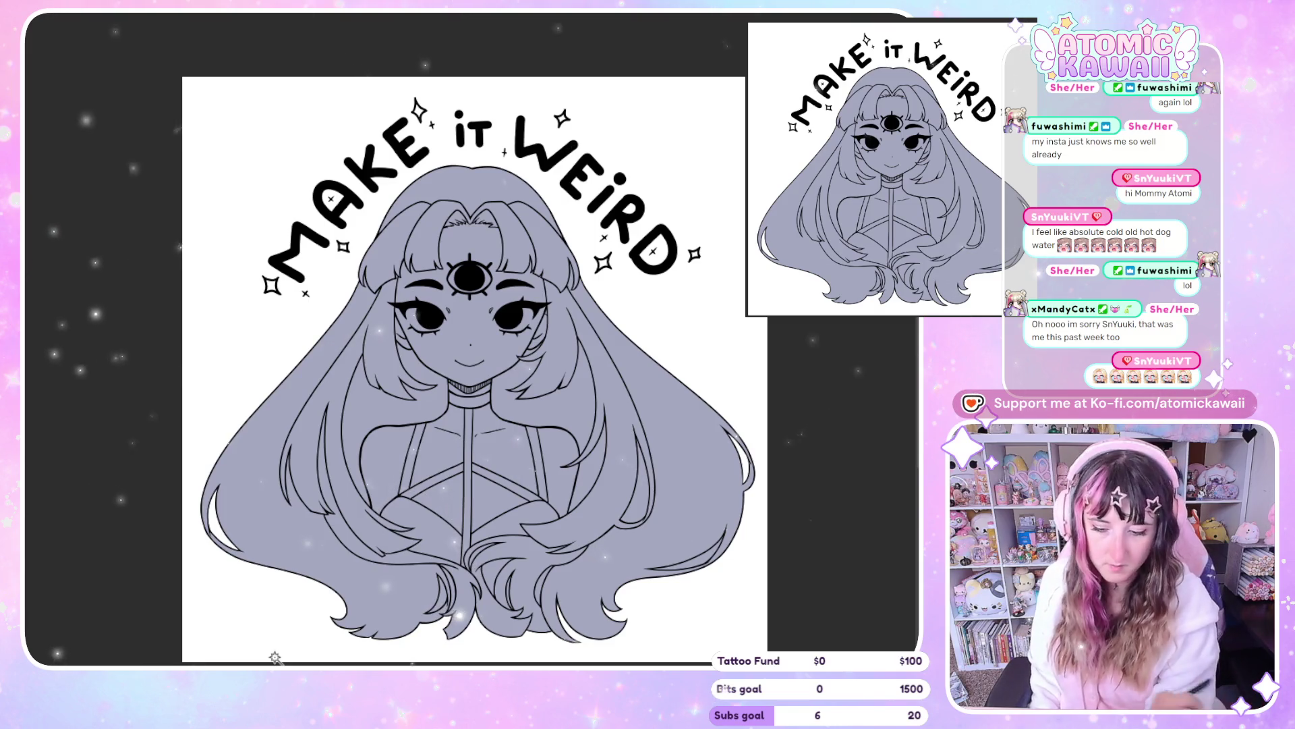
{"action": "left_click", "coordinate": [703, 577]}
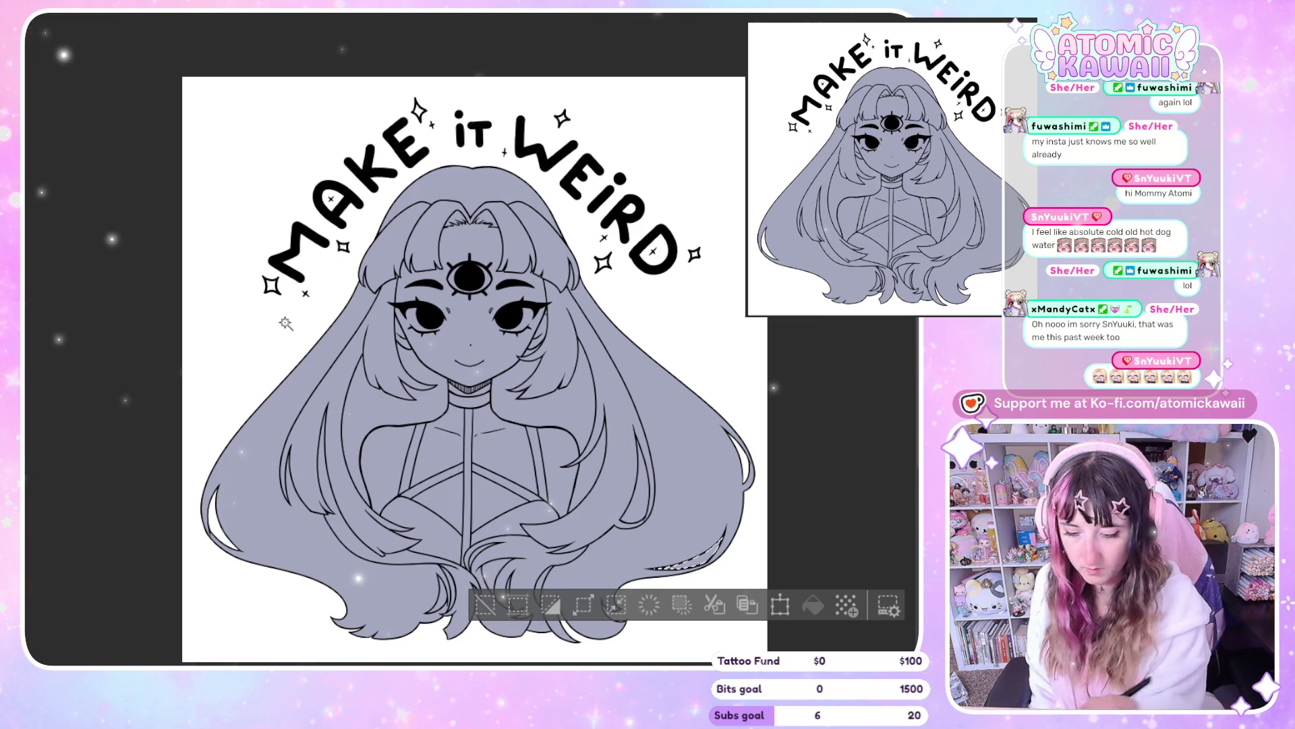
{"action": "key", "text": "ctrl+d"}
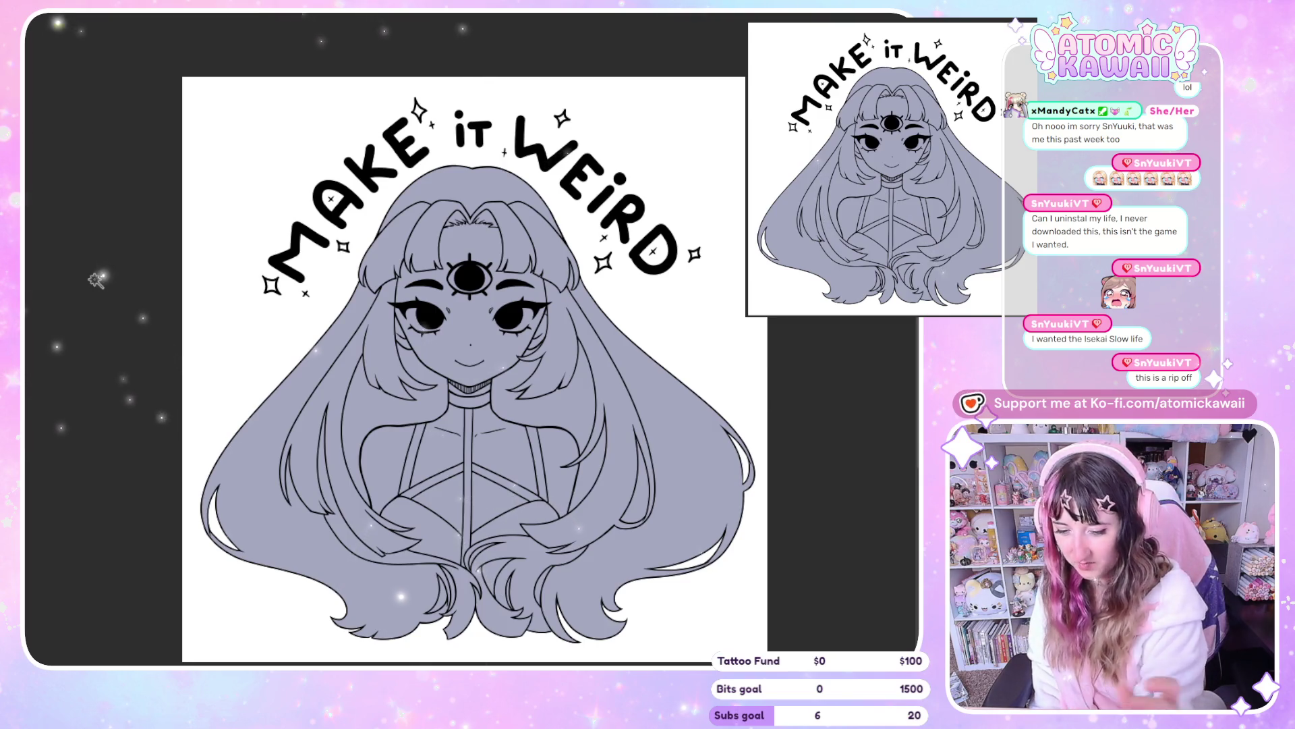
{"action": "left_click", "coordinate": [409, 455]}
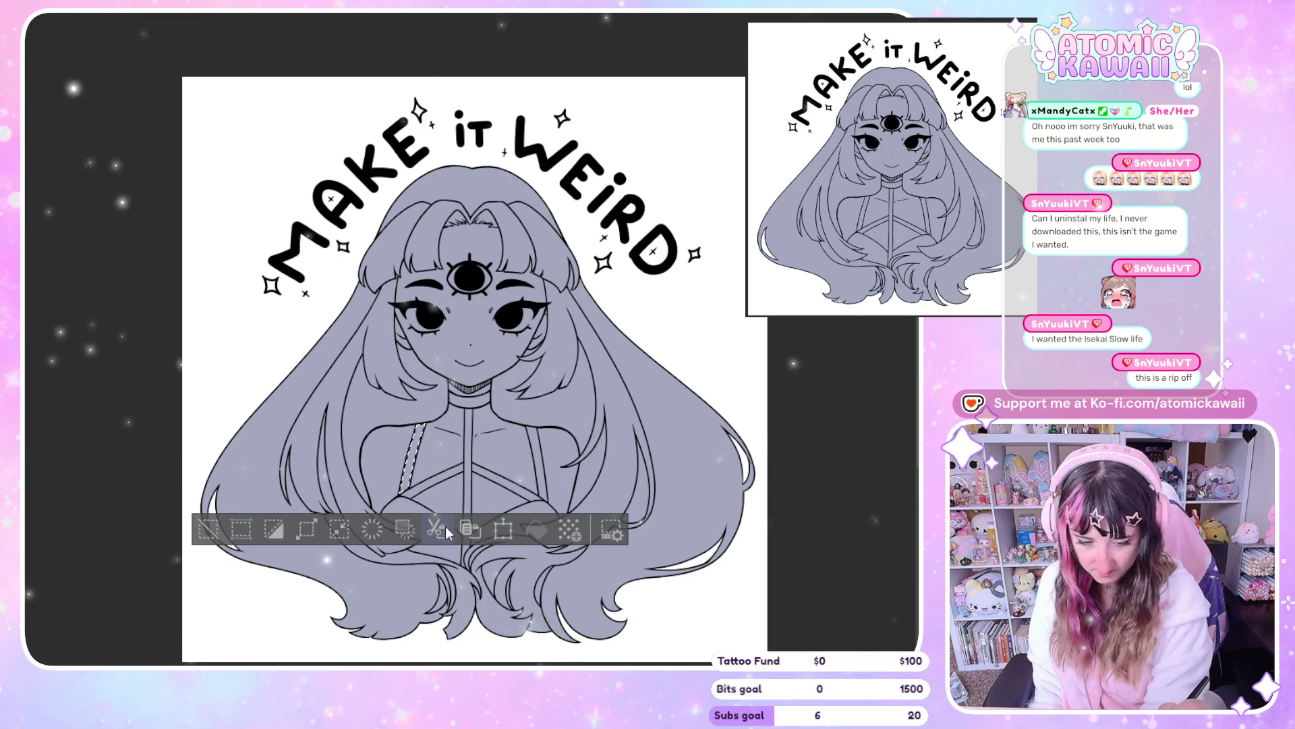
{"action": "left_click", "coordinate": [439, 496]}
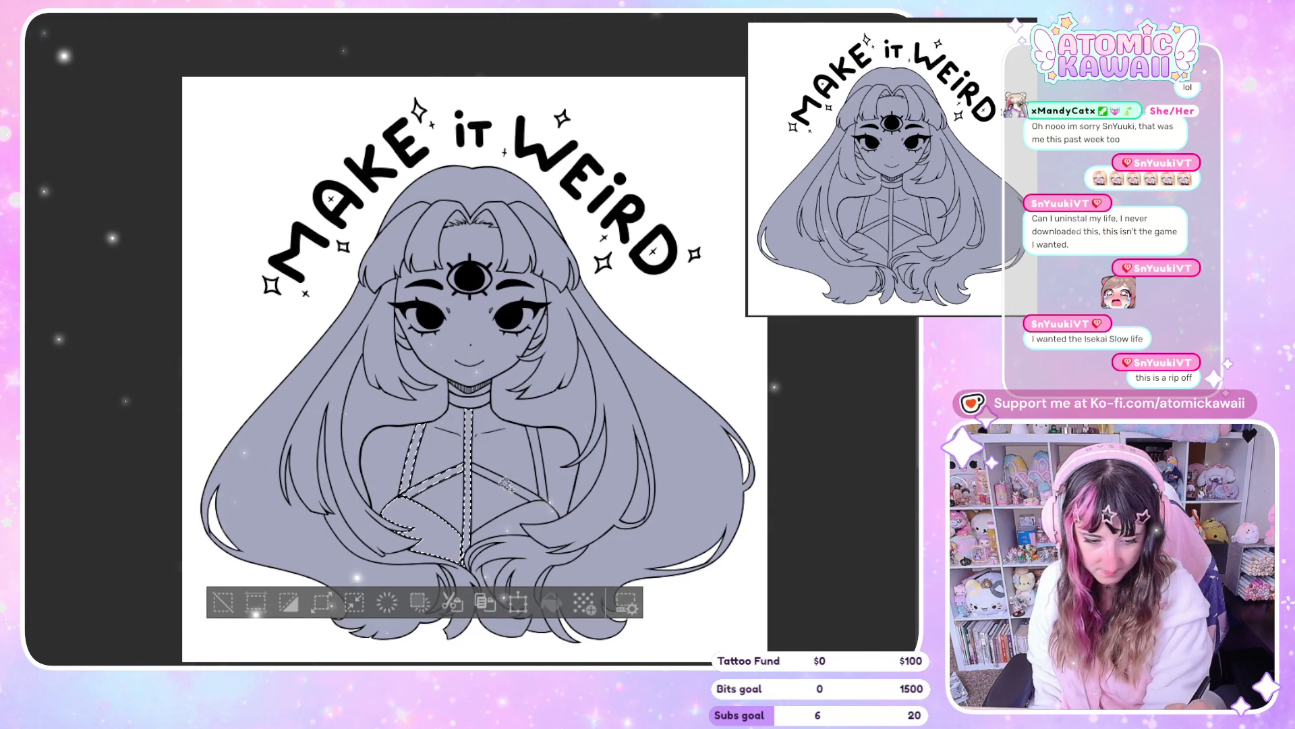
{"action": "left_click", "coordinate": [471, 405]}
{"action": "left_click", "coordinate": [542, 492]}
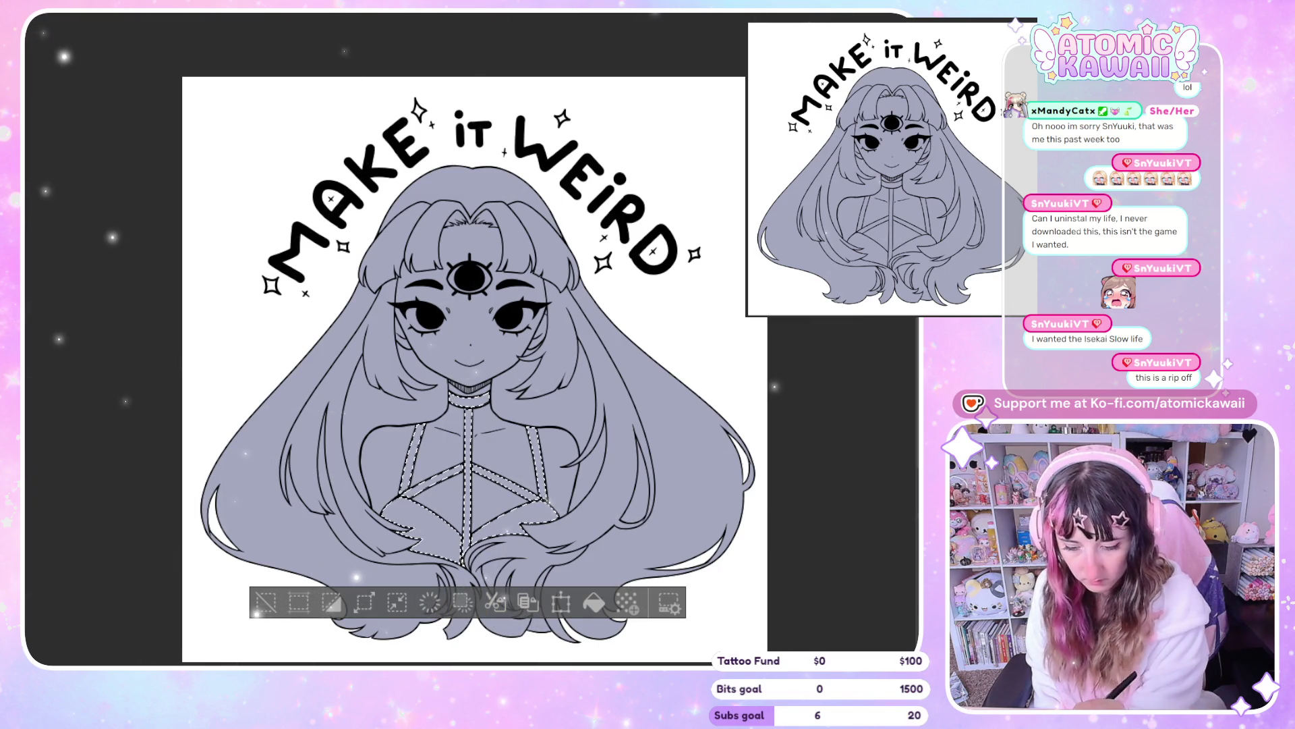
{"action": "left_click", "coordinate": [270, 610]}
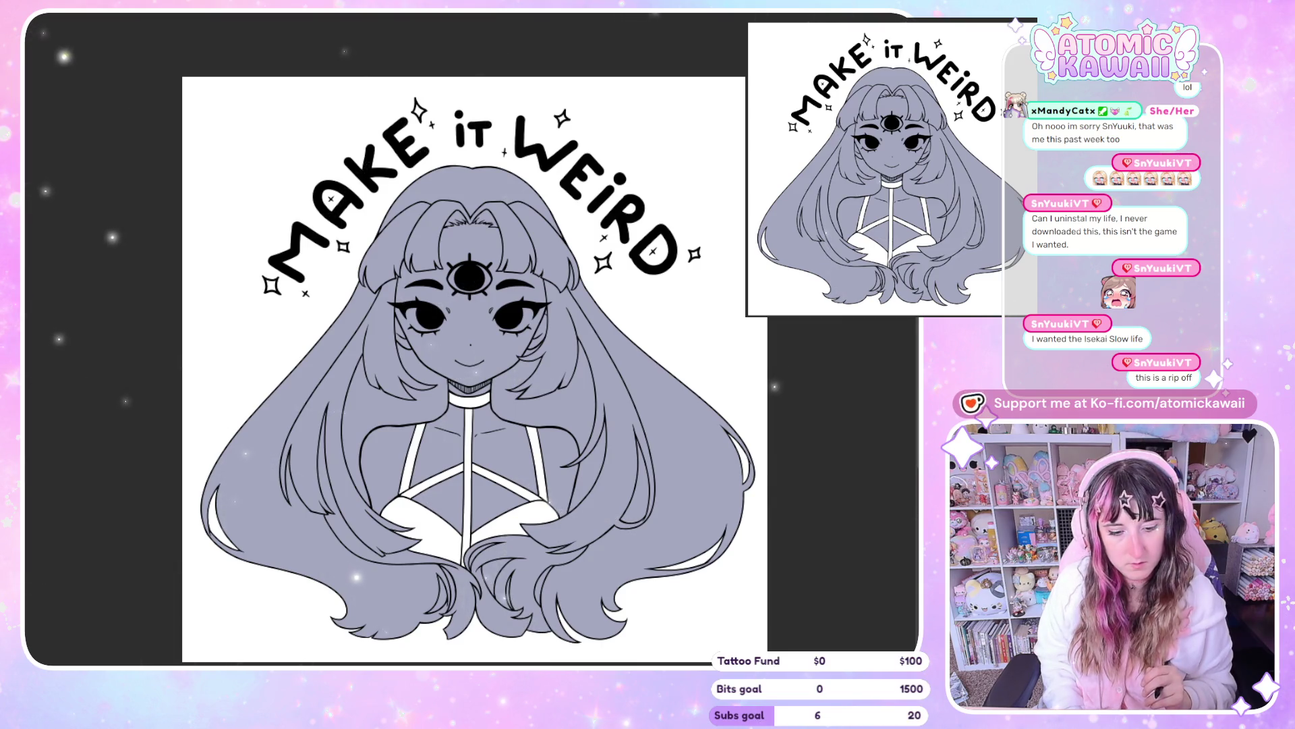
{"action": "key", "text": "ctrl+z"}
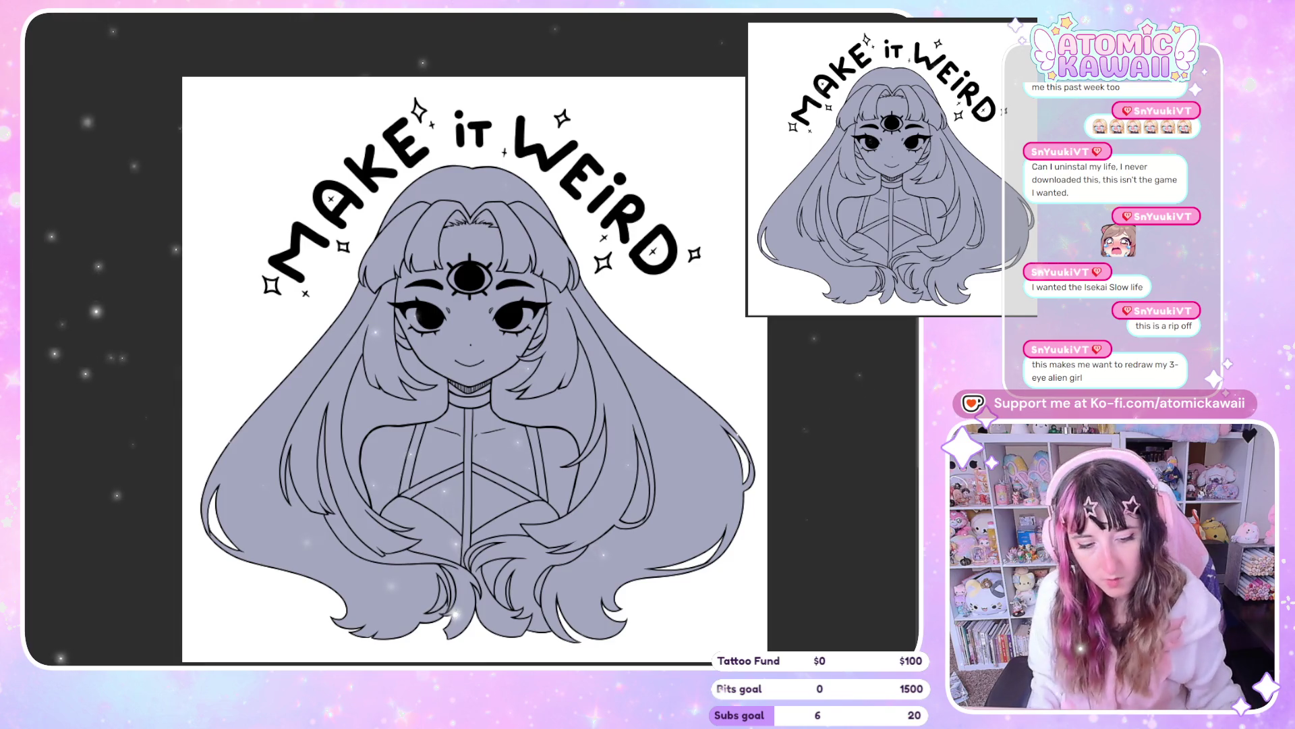
{"action": "scroll", "coordinate": [507, 345], "scroll_direction": "up", "scroll_amount": 5}
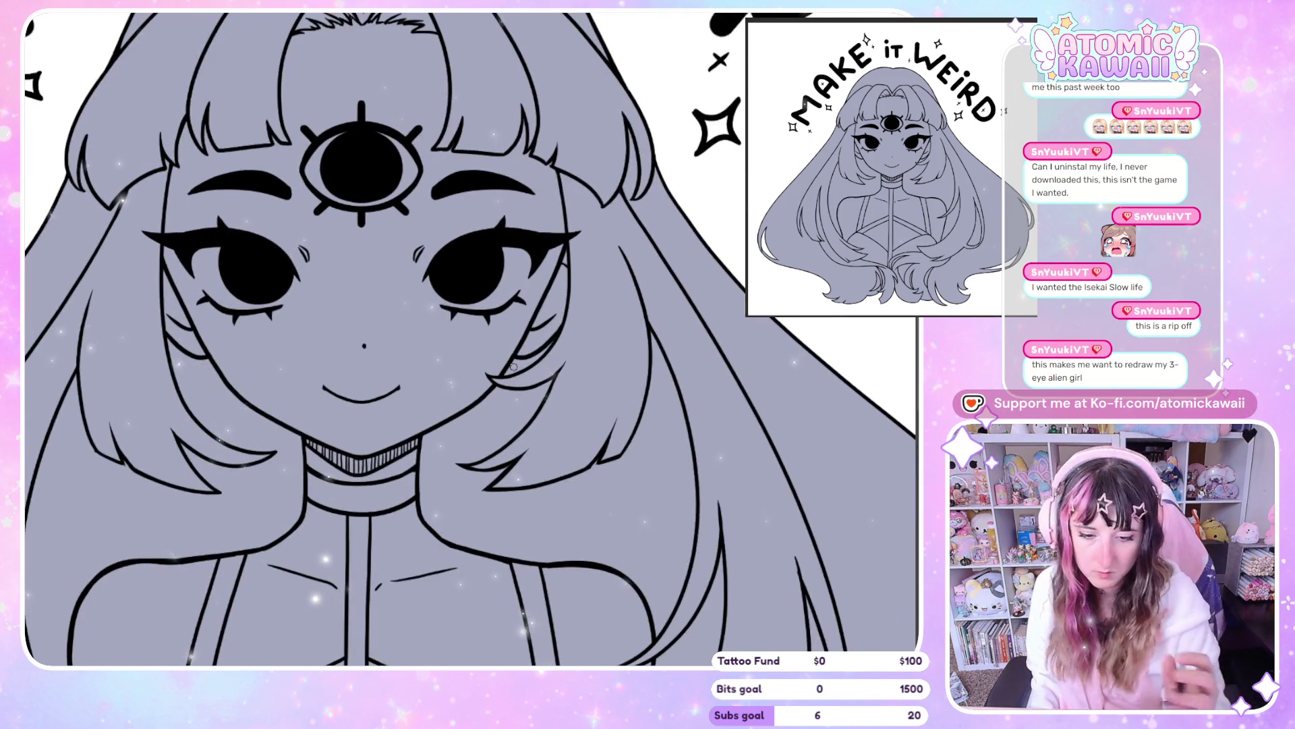